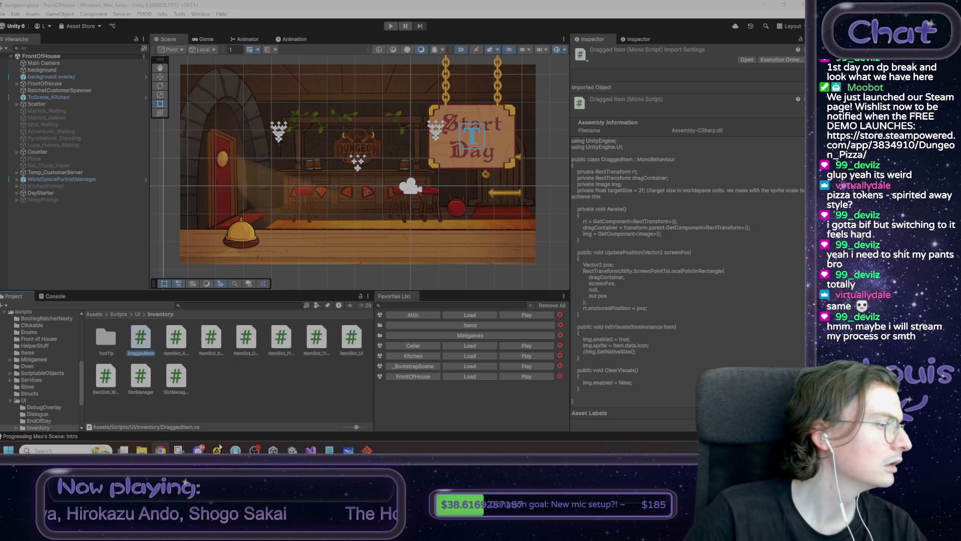
Switch from Unity to Chrome's Google results for 'bath house token spirited away'.
{"action": "key", "text": "alt+Tab"}
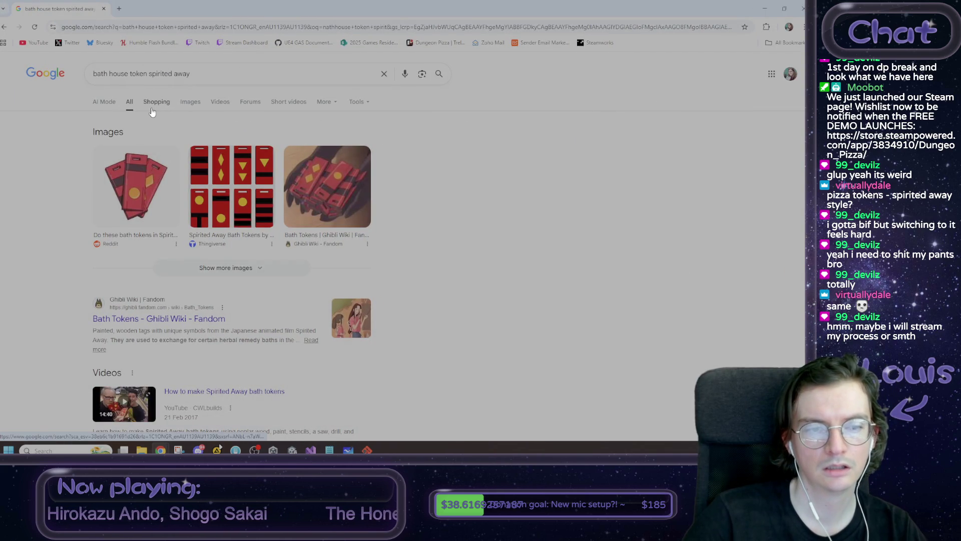
Read the Reddit thread on Spirited Away bath tokens, then view the Google Images results.
{"action": "left_click", "coordinate": [143, 239]}
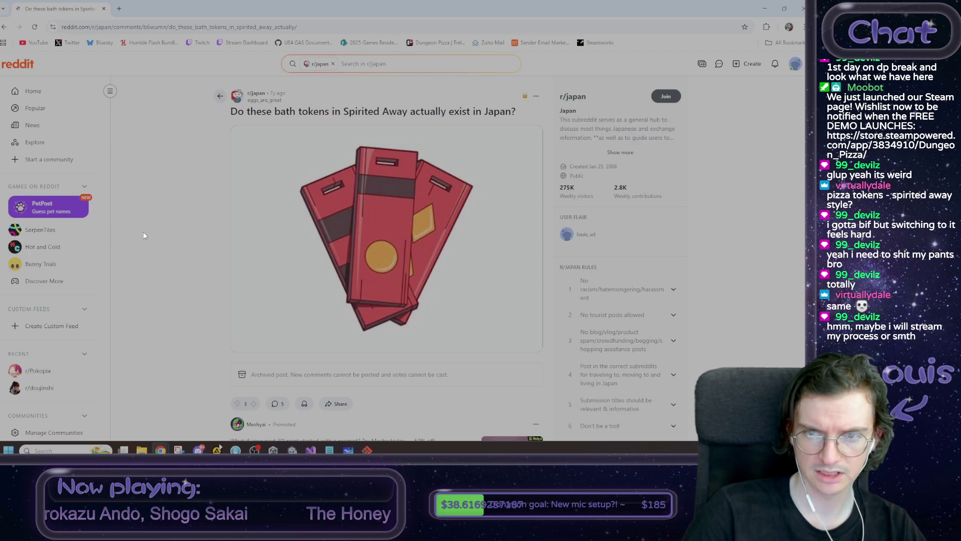
{"action": "scroll", "coordinate": [145, 235], "scroll_direction": "down", "scroll_amount": 6}
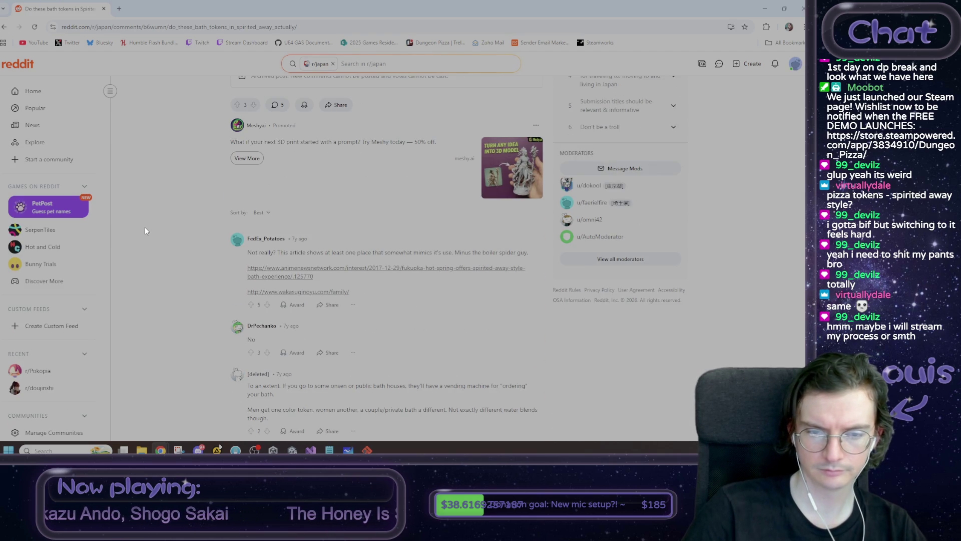
{"action": "scroll", "coordinate": [145, 230], "scroll_direction": "down", "scroll_amount": 2}
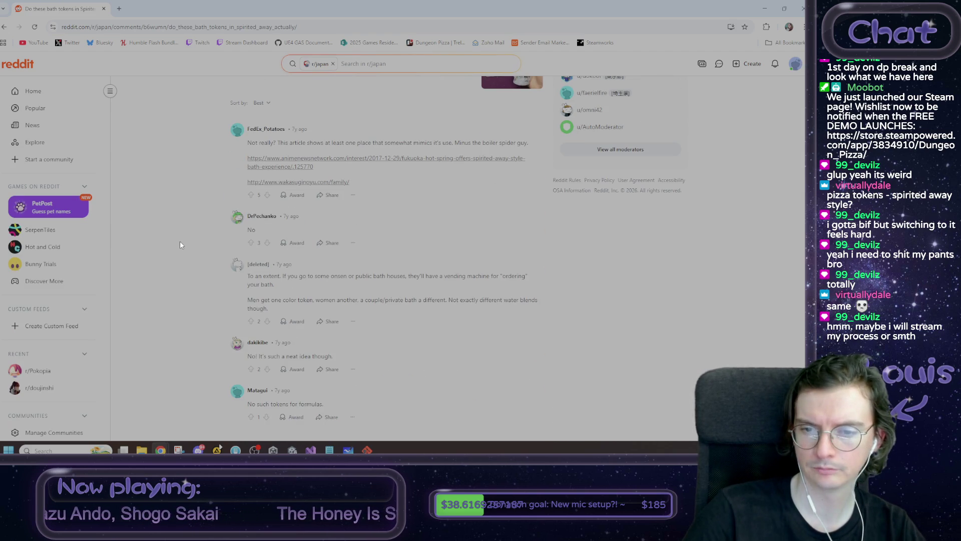
{"action": "left_click", "coordinate": [5, 26]}
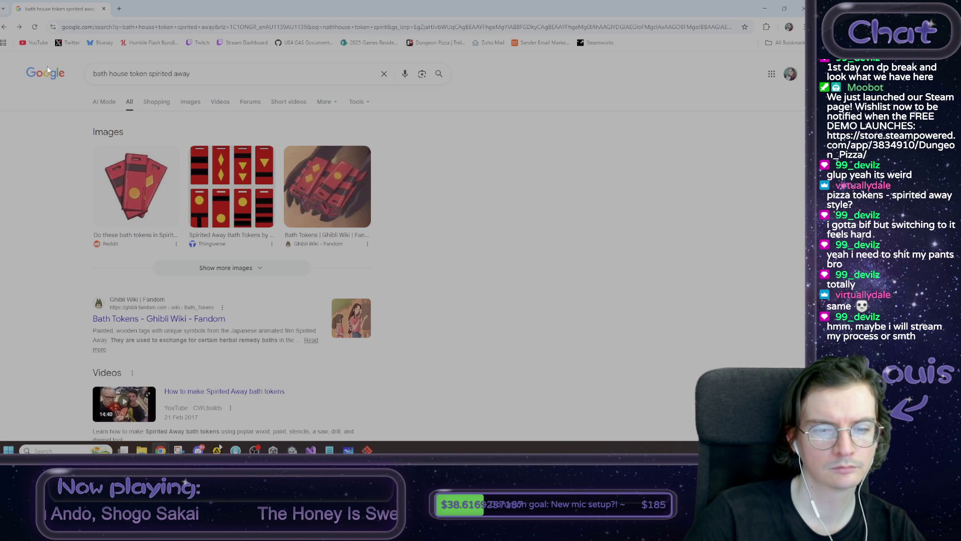
{"action": "left_click", "coordinate": [193, 102]}
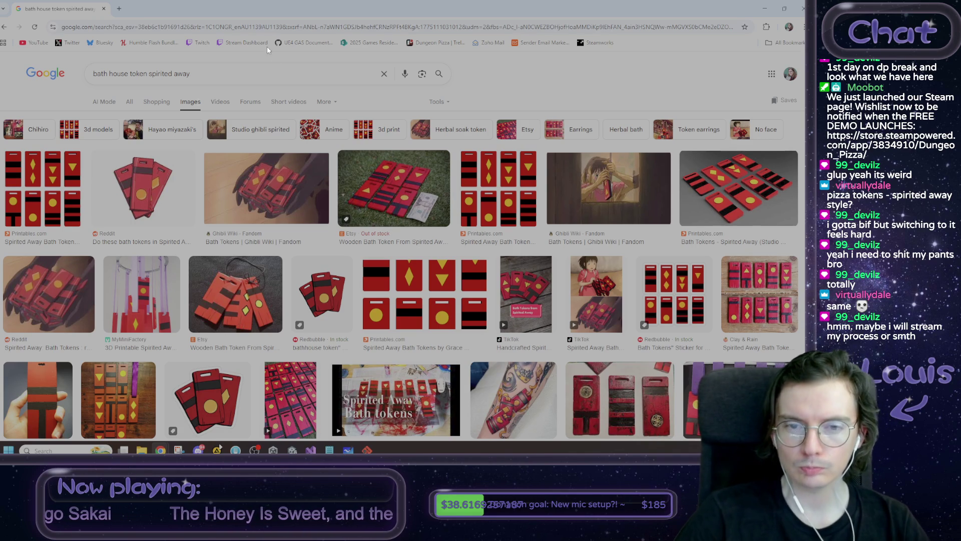
Browse the bath token images, preview the Etsy Wooden Bath Token, and return to Unity.
{"action": "scroll", "coordinate": [388, 156], "scroll_direction": "down", "scroll_amount": 2}
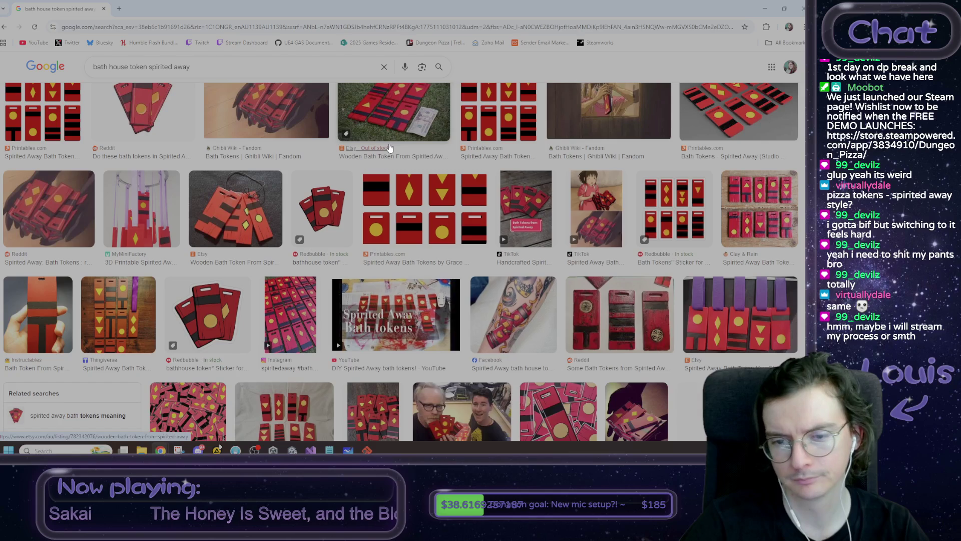
{"action": "scroll", "coordinate": [390, 147], "scroll_direction": "down", "scroll_amount": 2}
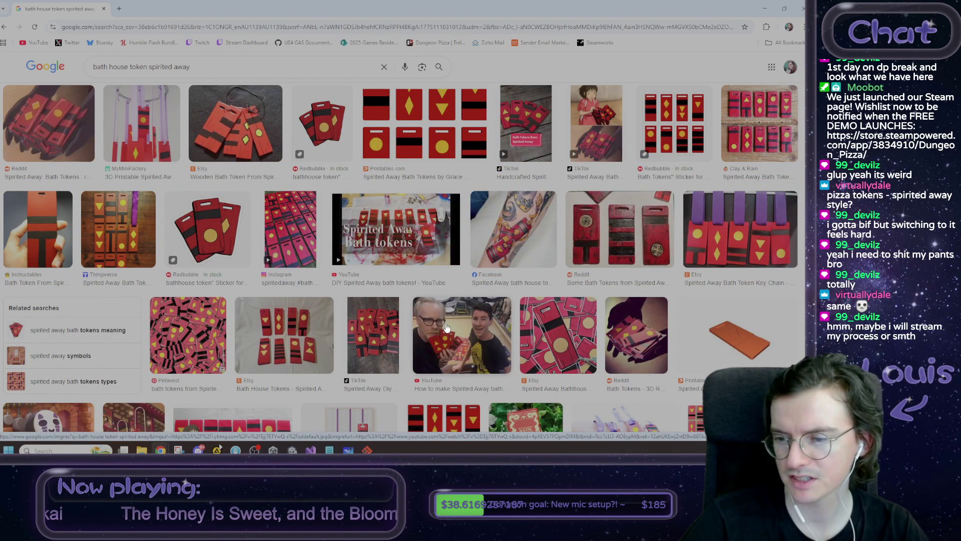
{"action": "scroll", "coordinate": [447, 328], "scroll_direction": "down", "scroll_amount": 2}
{"action": "scroll", "coordinate": [448, 326], "scroll_direction": "down", "scroll_amount": 3}
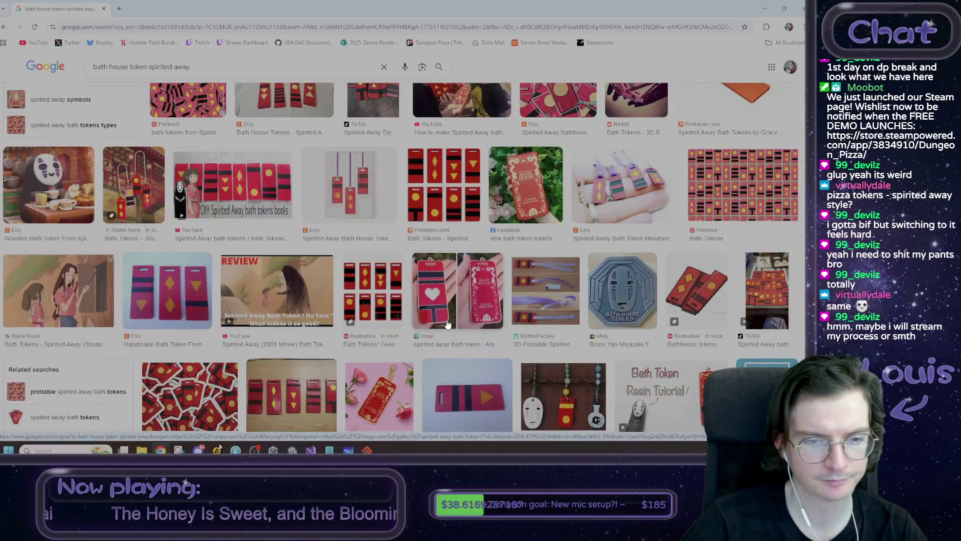
{"action": "left_click", "coordinate": [40, 178]}
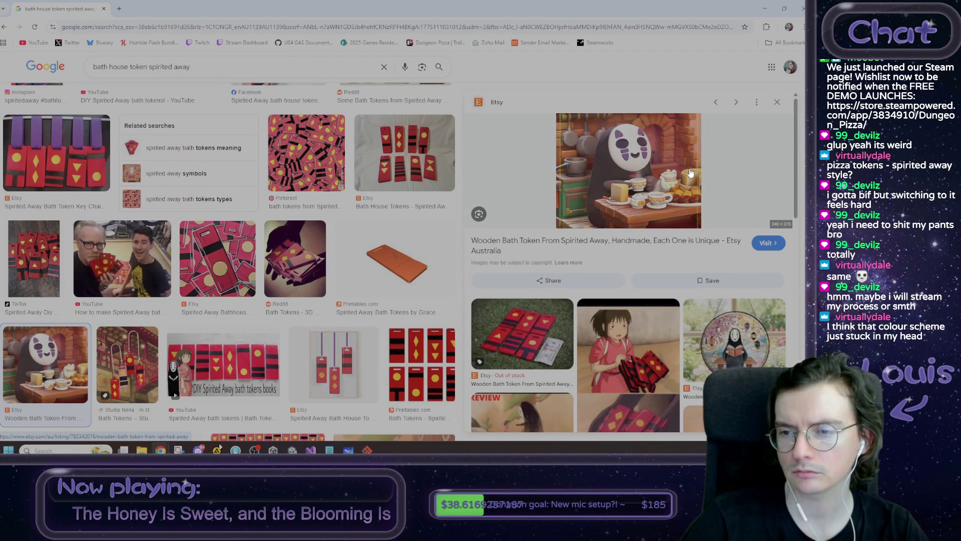
{"action": "left_click", "coordinate": [160, 450]}
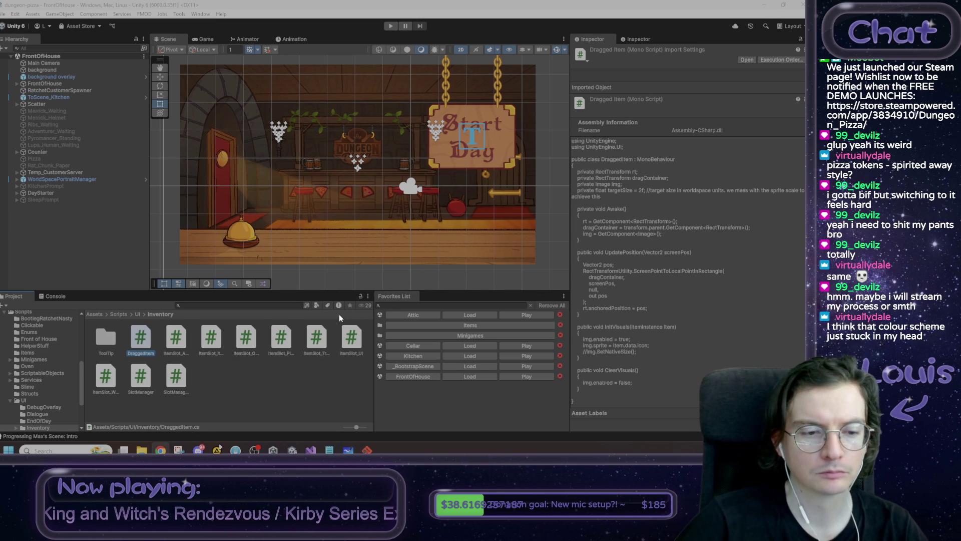
Open Assets/Scripts/UI/OrderTicket and compare the OrderScroll and OrderUIEntry scripts' code.
{"action": "left_click", "coordinate": [137, 314]}
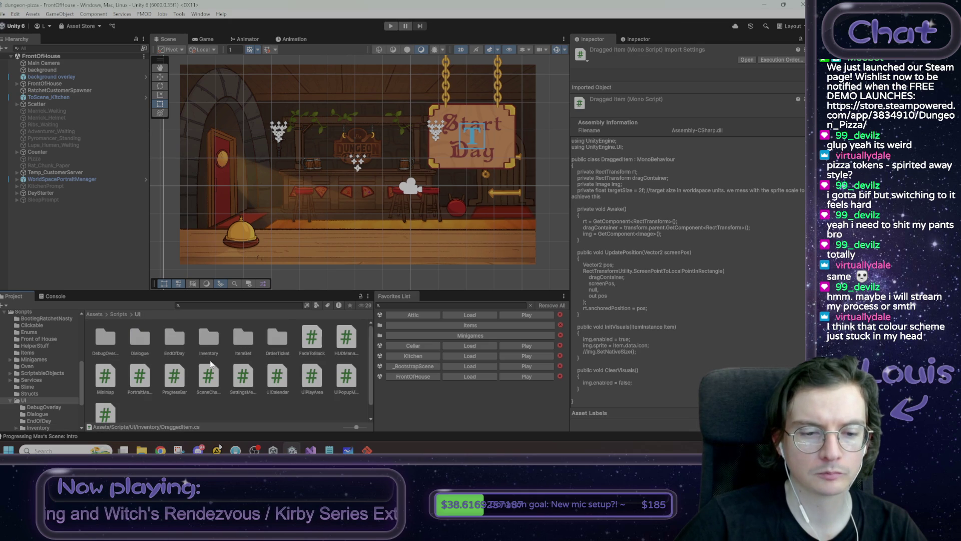
{"action": "scroll", "coordinate": [210, 364], "scroll_direction": "down", "scroll_amount": 1}
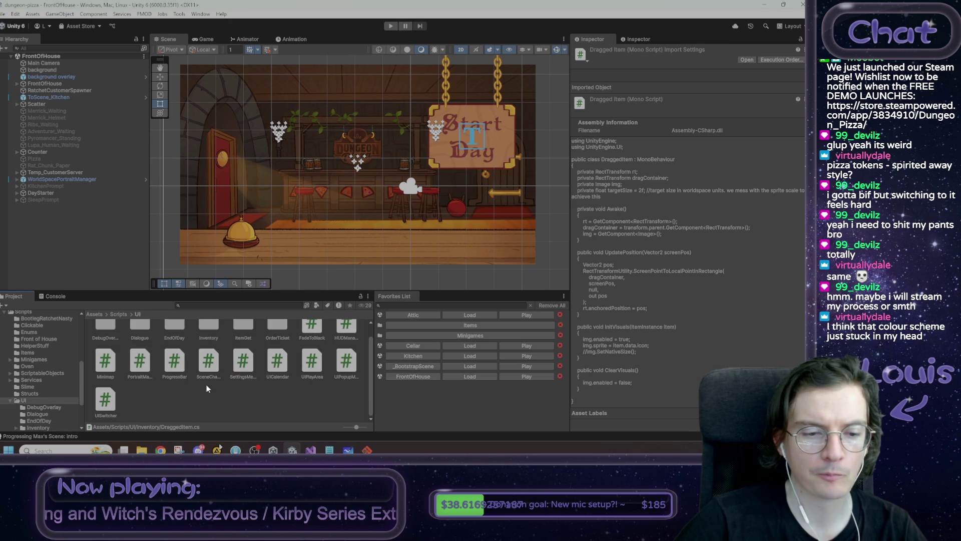
{"action": "double_click", "coordinate": [274, 331]}
{"action": "left_click", "coordinate": [104, 338]}
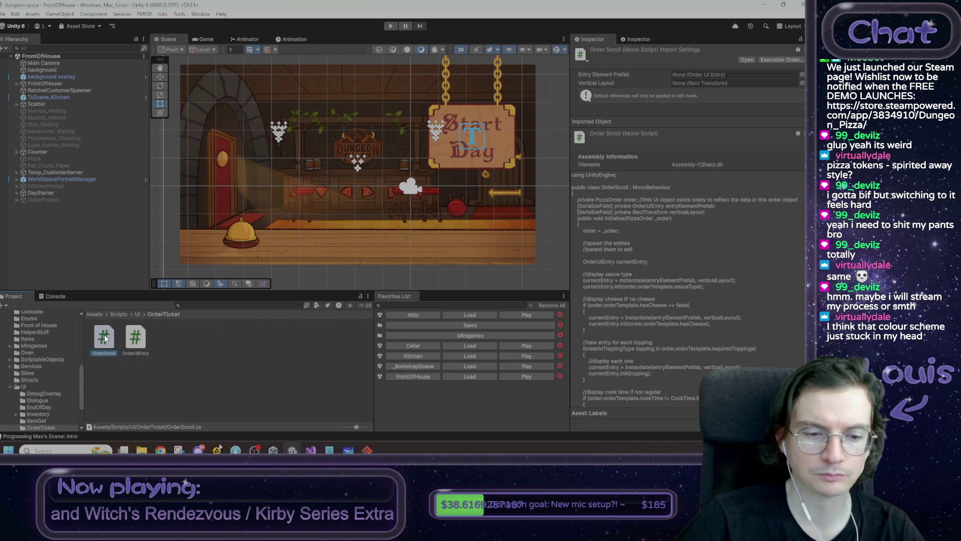
{"action": "left_click", "coordinate": [135, 340]}
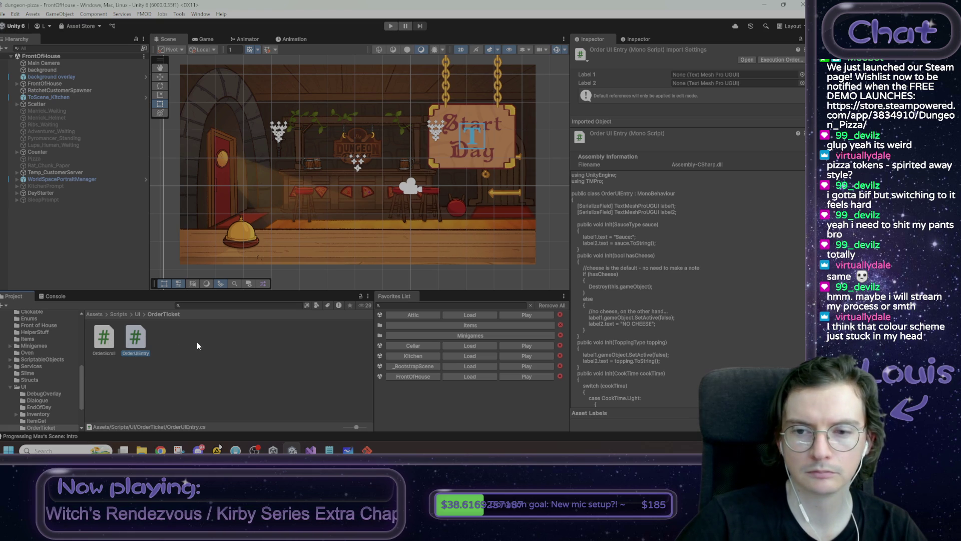
{"action": "left_click", "coordinate": [105, 340]}
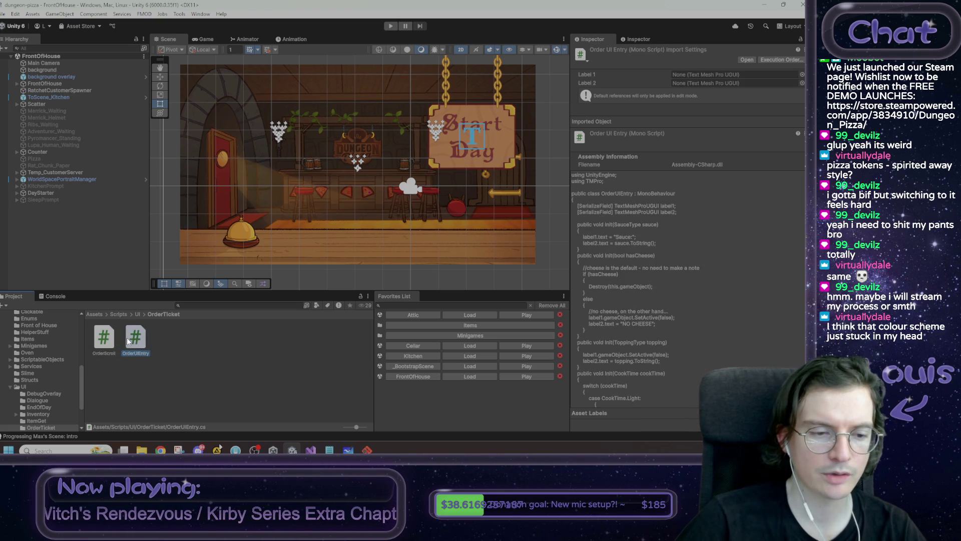
{"action": "left_click", "coordinate": [106, 342]}
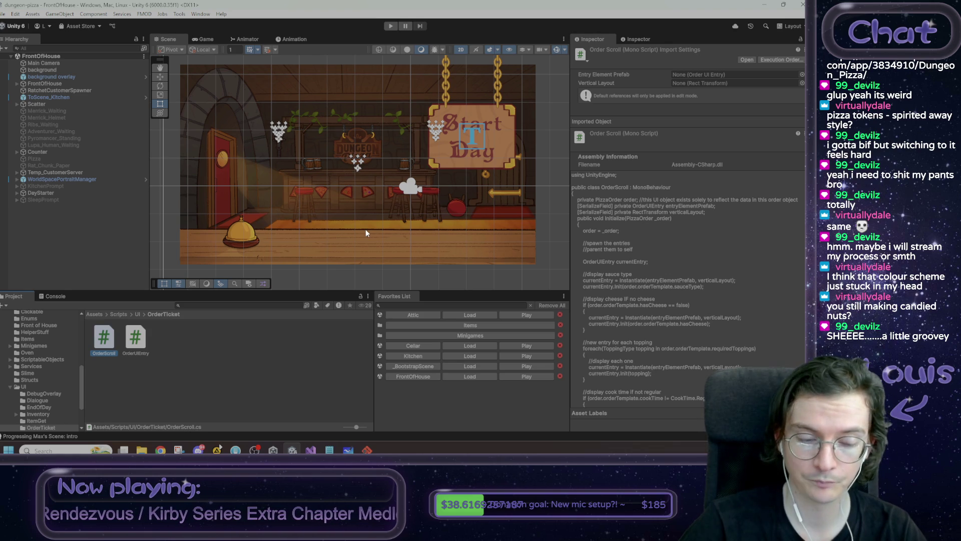
{"action": "left_click", "coordinate": [144, 343]}
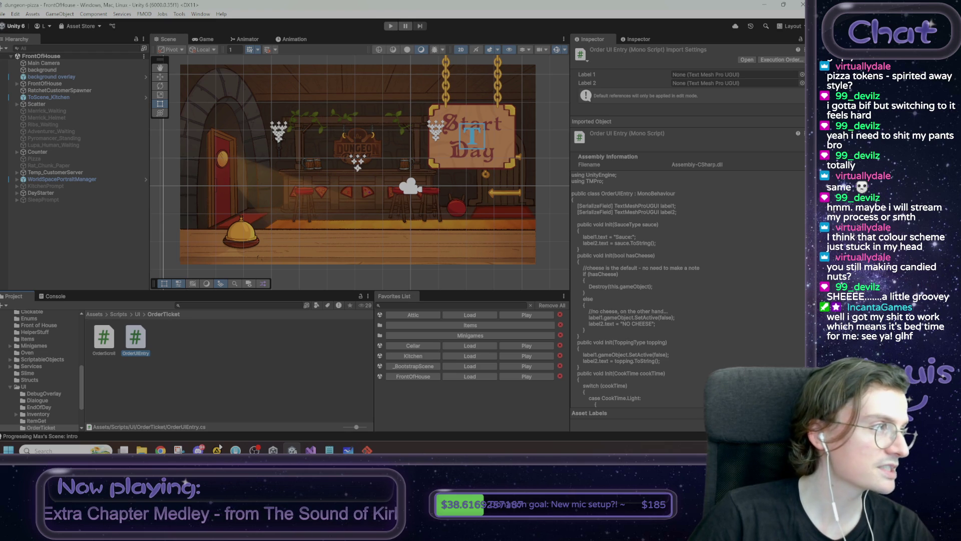
{"action": "key", "text": "alt+Tab"}
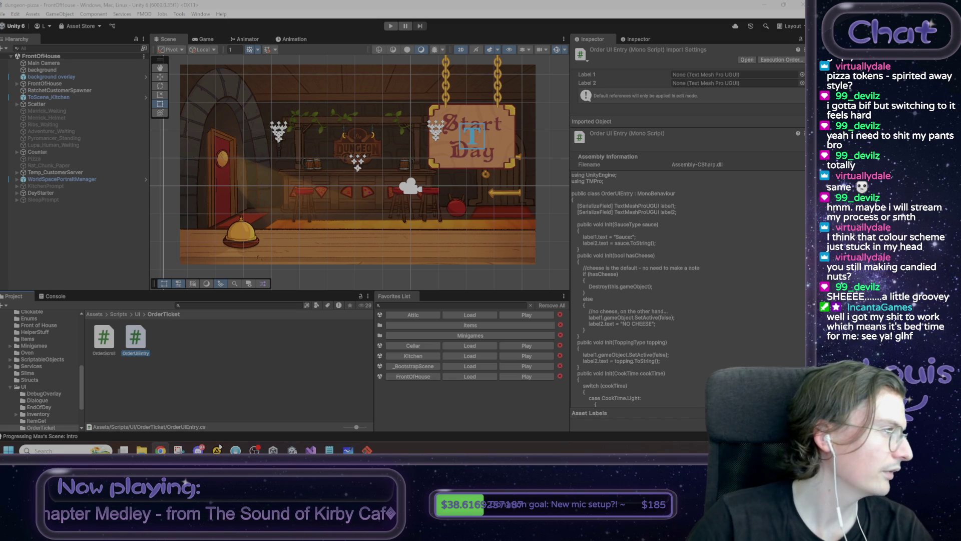
Bring up Chrome's Pokémon Pokopia UTme! page and highlight the line about Ditto turning human.
{"action": "key", "text": "alt+Tab"}
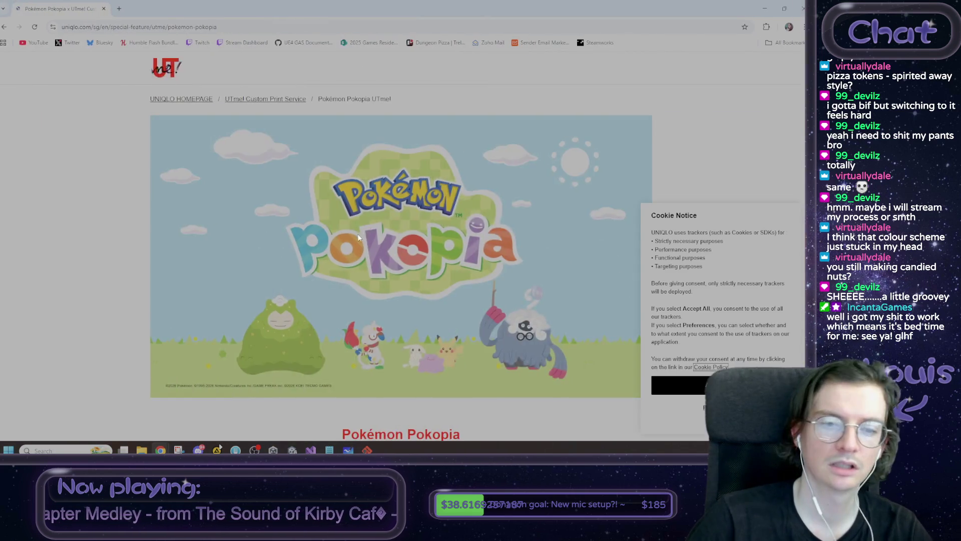
{"action": "scroll", "coordinate": [397, 240], "scroll_direction": "down", "scroll_amount": 3}
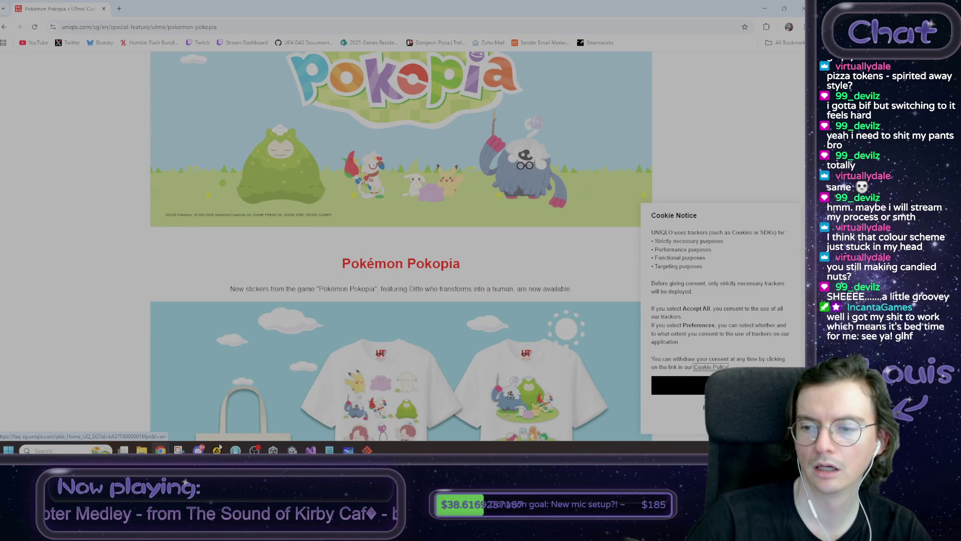
{"action": "scroll", "coordinate": [381, 210], "scroll_direction": "down", "scroll_amount": 3}
{"action": "scroll", "coordinate": [212, 167], "scroll_direction": "down", "scroll_amount": 2}
{"action": "scroll", "coordinate": [229, 188], "scroll_direction": "up", "scroll_amount": 1}
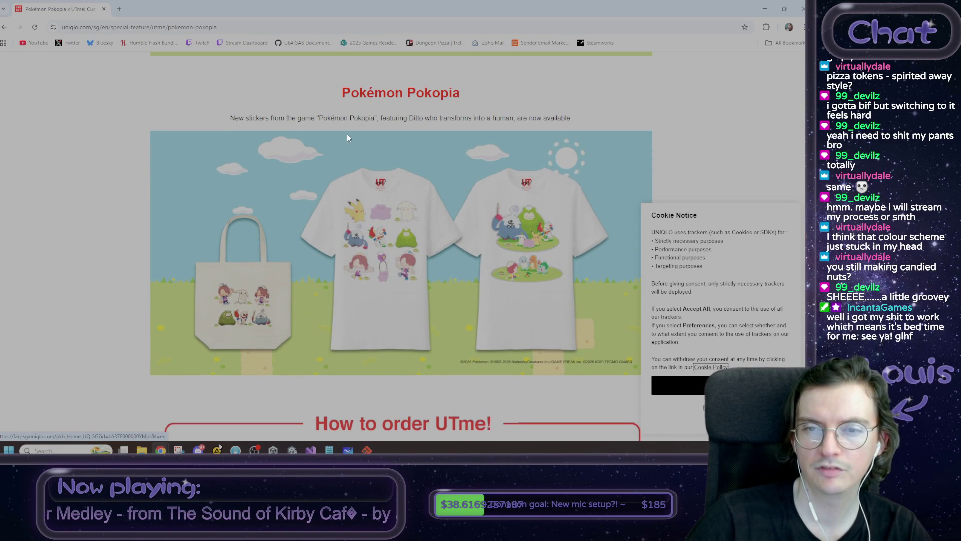
{"action": "left_click_drag", "start_coordinate": [381, 119], "coordinate": [514, 118]}
{"action": "left_click", "coordinate": [514, 119]}
Scroll through the rest of the Pokopia UTme! designs, then return to the Unity editor.
{"action": "scroll", "coordinate": [542, 127], "scroll_direction": "down", "scroll_amount": 2}
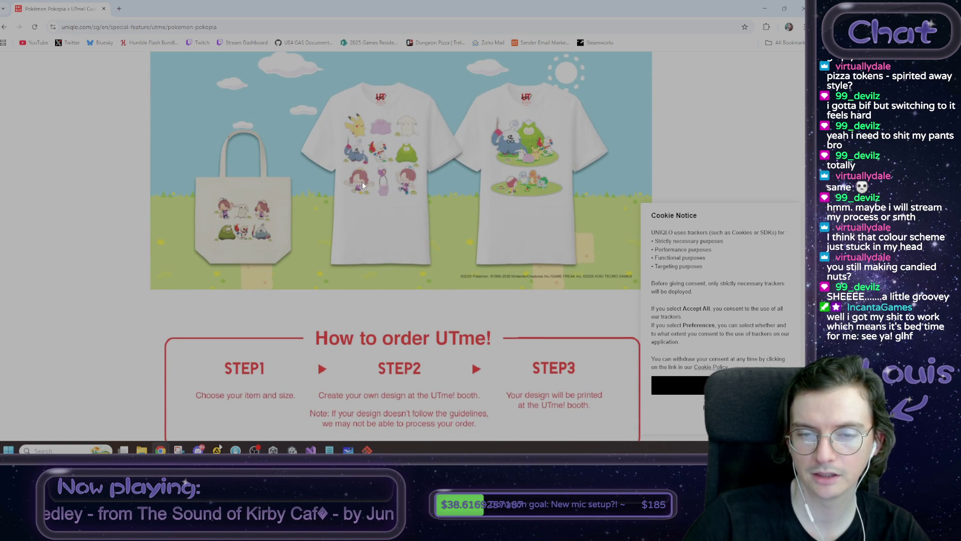
{"action": "scroll", "coordinate": [289, 205], "scroll_direction": "down", "scroll_amount": 5}
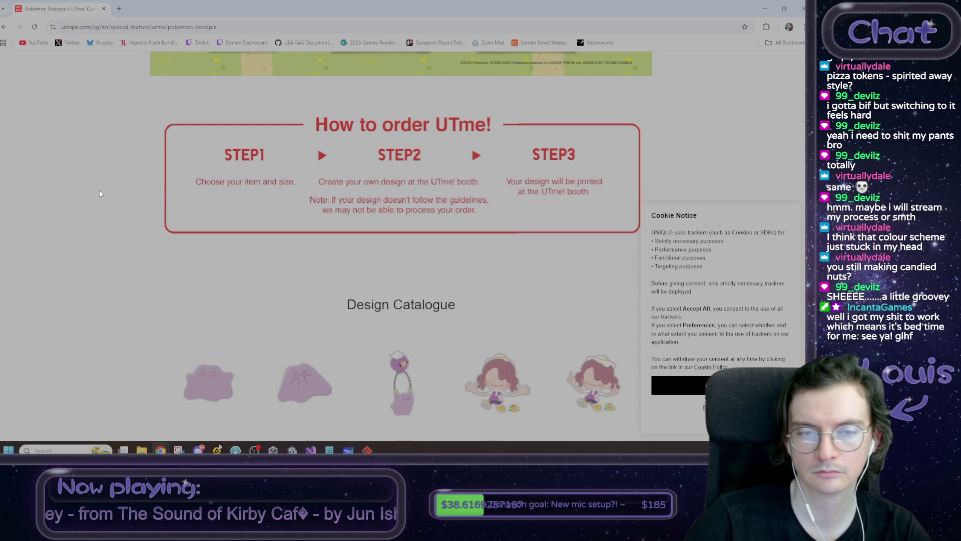
{"action": "scroll", "coordinate": [100, 194], "scroll_direction": "down", "scroll_amount": 5}
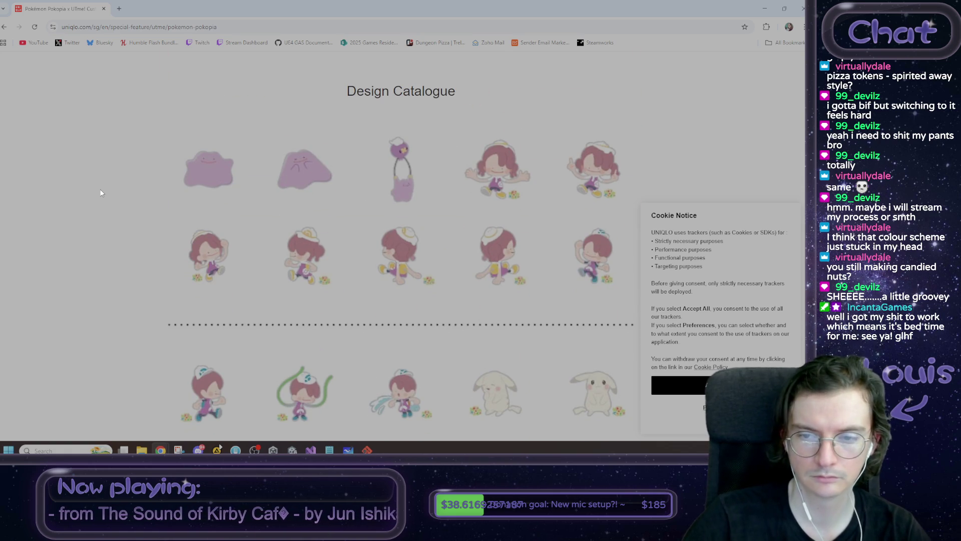
{"action": "scroll", "coordinate": [101, 193], "scroll_direction": "down", "scroll_amount": 2}
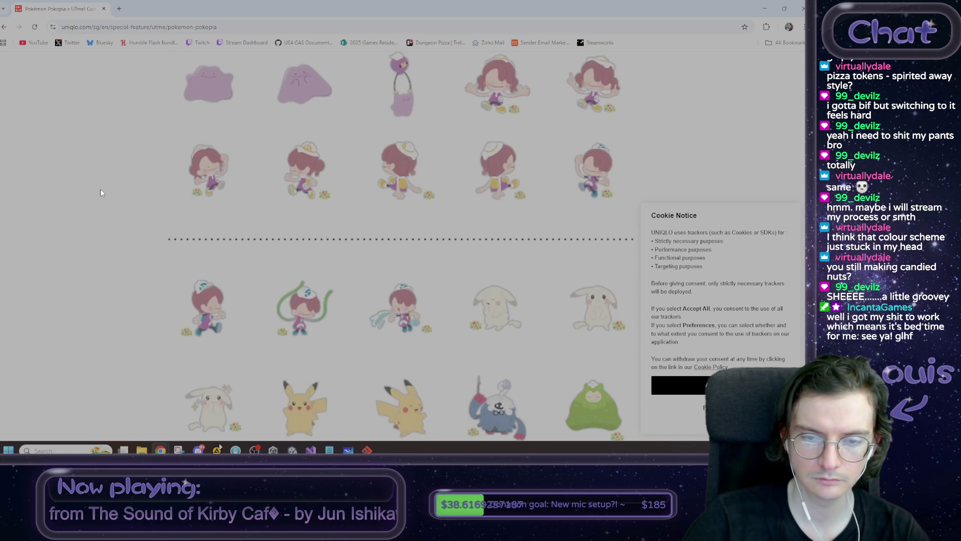
{"action": "scroll", "coordinate": [102, 193], "scroll_direction": "down", "scroll_amount": 3}
{"action": "scroll", "coordinate": [102, 192], "scroll_direction": "down", "scroll_amount": 7}
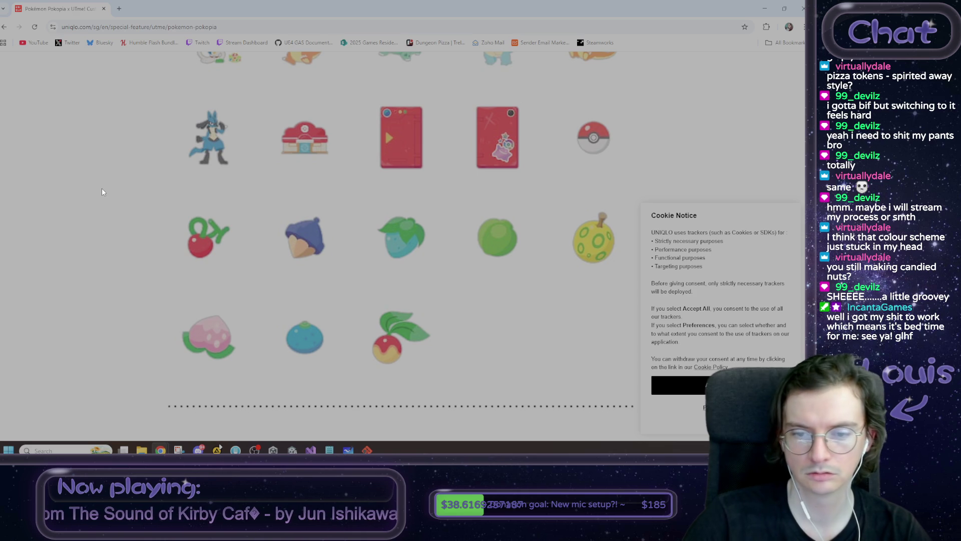
{"action": "scroll", "coordinate": [101, 192], "scroll_direction": "down", "scroll_amount": 4}
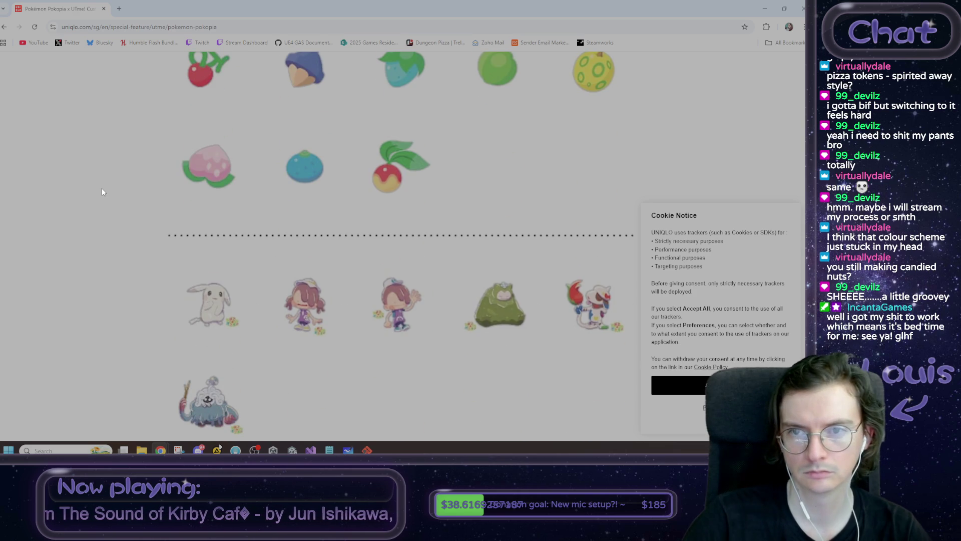
{"action": "scroll", "coordinate": [102, 192], "scroll_direction": "up", "scroll_amount": 1}
{"action": "scroll", "coordinate": [103, 191], "scroll_direction": "up", "scroll_amount": 1}
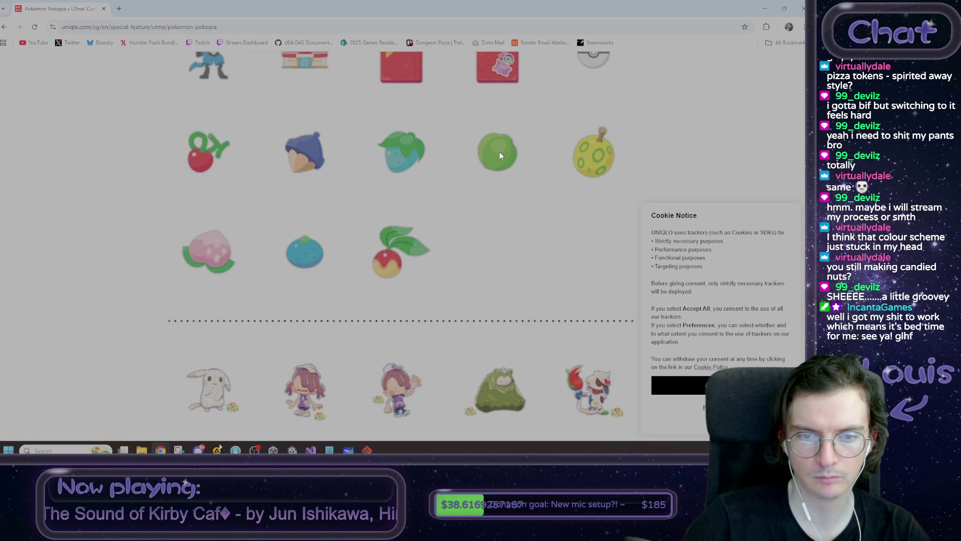
{"action": "scroll", "coordinate": [500, 153], "scroll_direction": "down", "scroll_amount": 3}
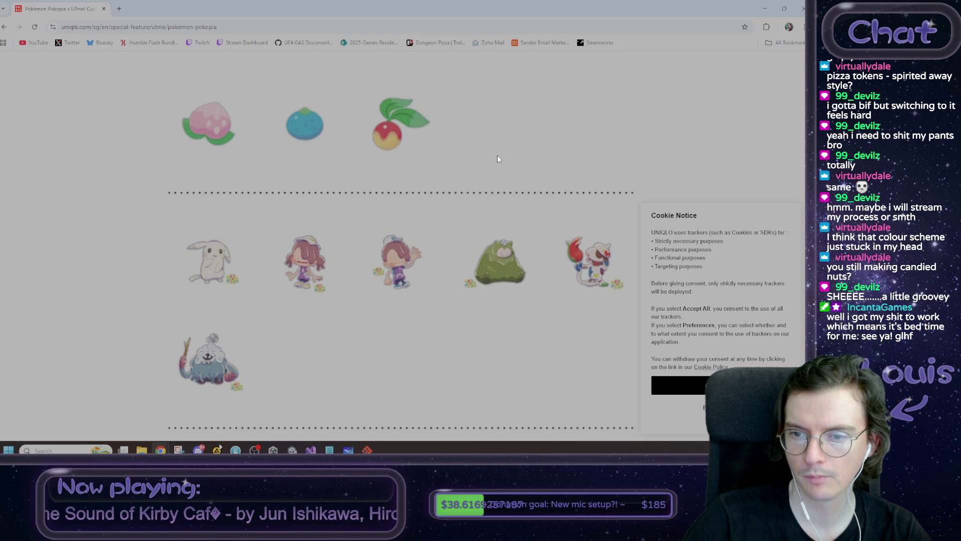
{"action": "scroll", "coordinate": [497, 159], "scroll_direction": "up", "scroll_amount": 3}
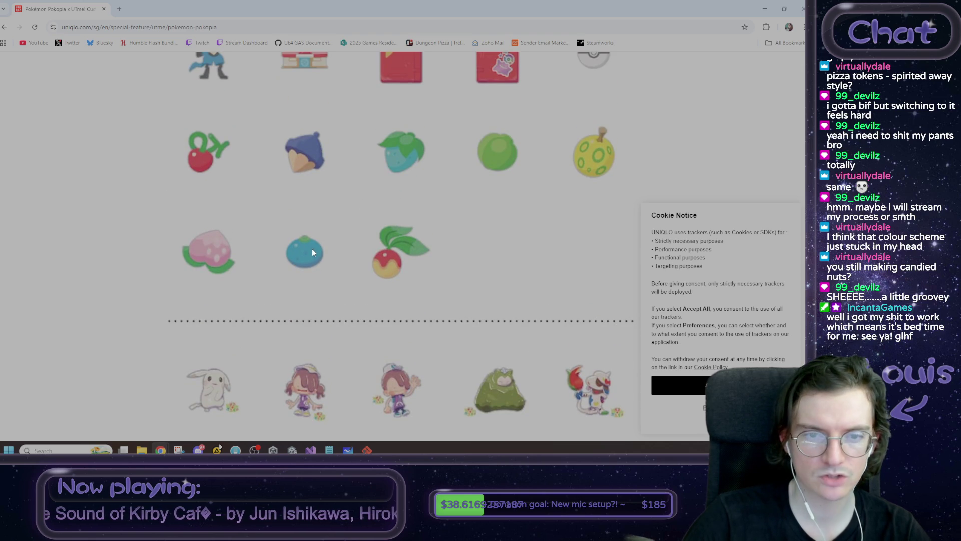
{"action": "scroll", "coordinate": [304, 259], "scroll_direction": "down", "scroll_amount": 4}
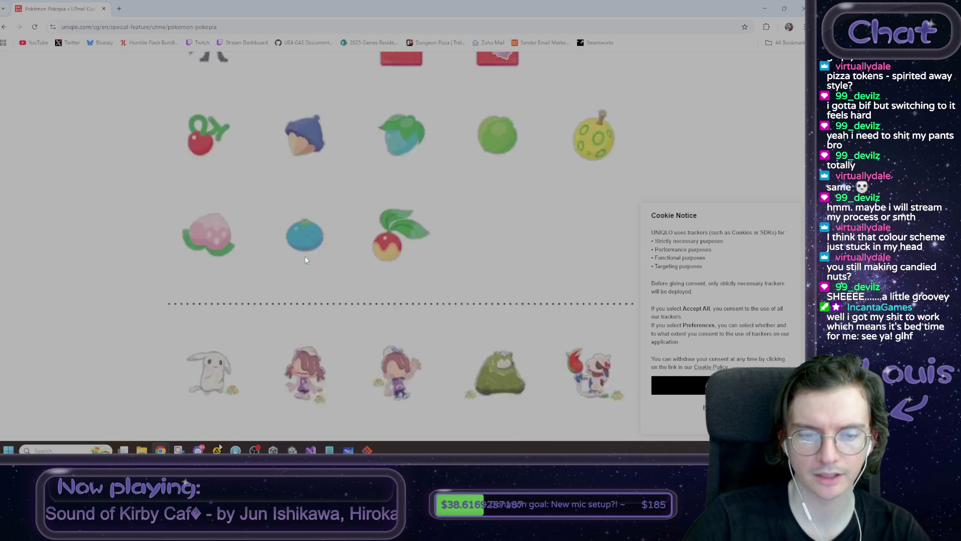
{"action": "scroll", "coordinate": [309, 256], "scroll_direction": "up", "scroll_amount": 5}
{"action": "scroll", "coordinate": [314, 257], "scroll_direction": "down", "scroll_amount": 5}
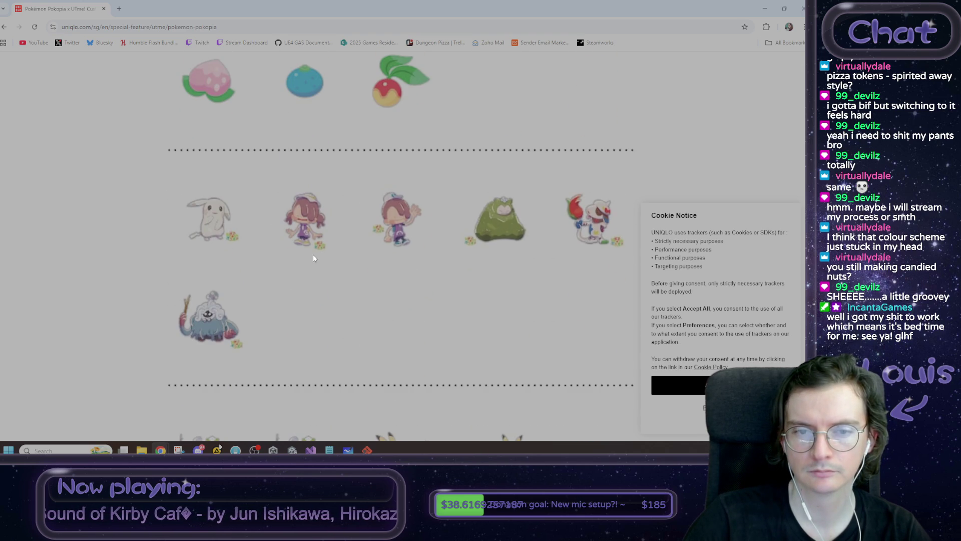
{"action": "scroll", "coordinate": [315, 258], "scroll_direction": "down", "scroll_amount": 6}
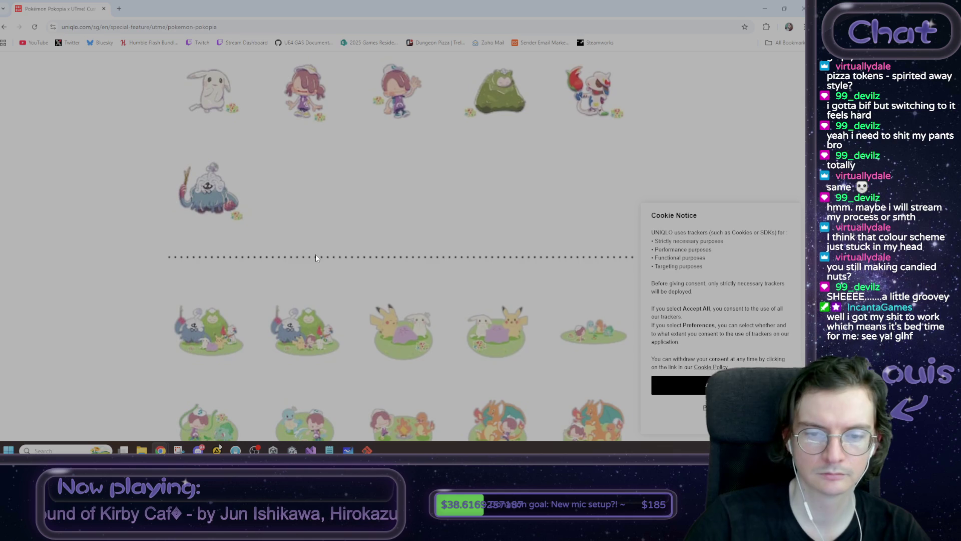
{"action": "scroll", "coordinate": [315, 258], "scroll_direction": "down", "scroll_amount": 9}
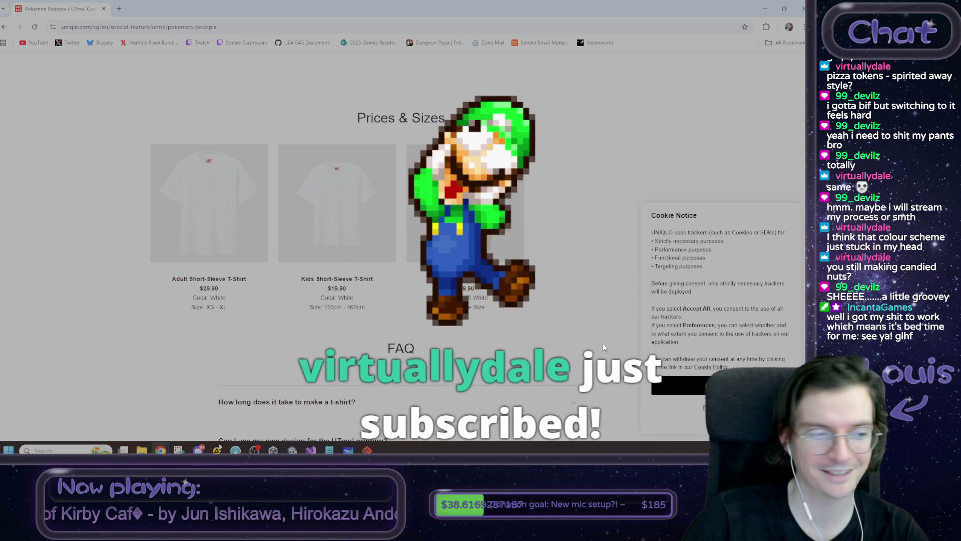
{"action": "scroll", "coordinate": [603, 343], "scroll_direction": "up", "scroll_amount": 15}
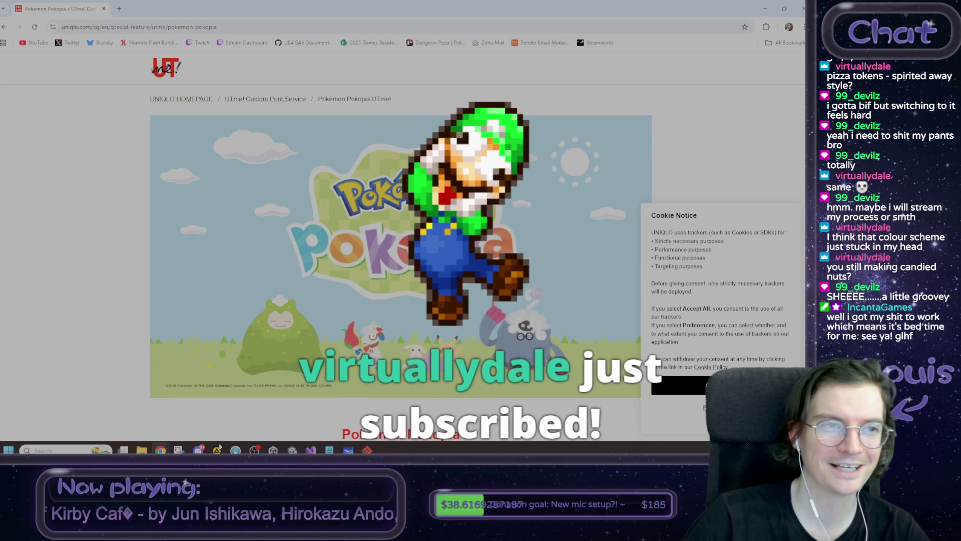
{"action": "key", "text": "alt+Tab"}
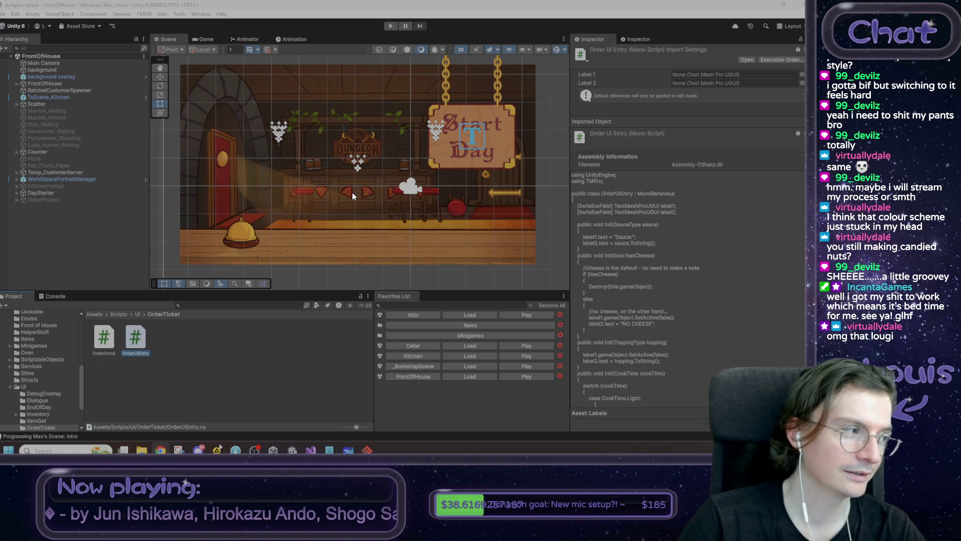
{"action": "left_click_drag", "start_coordinate": [350, 193], "coordinate": [355, 204]}
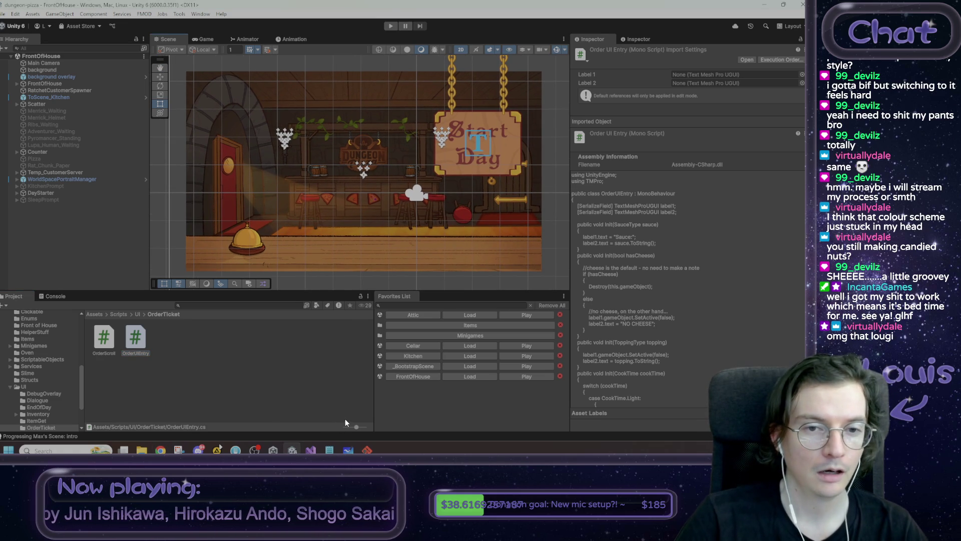
{"action": "left_click_drag", "start_coordinate": [353, 227], "coordinate": [350, 212]}
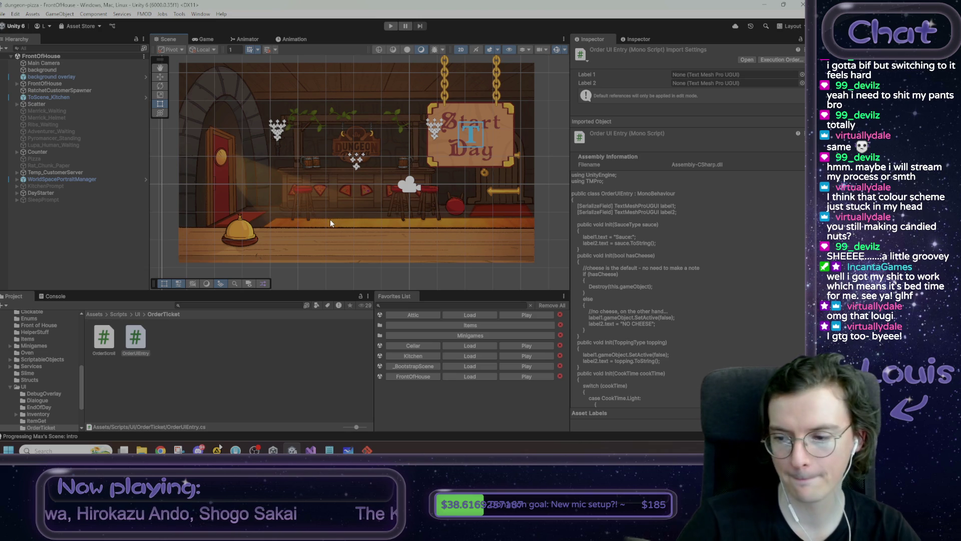
{"action": "scroll", "coordinate": [339, 230], "scroll_direction": "up", "scroll_amount": 1}
{"action": "scroll", "coordinate": [339, 229], "scroll_direction": "down", "scroll_amount": 2}
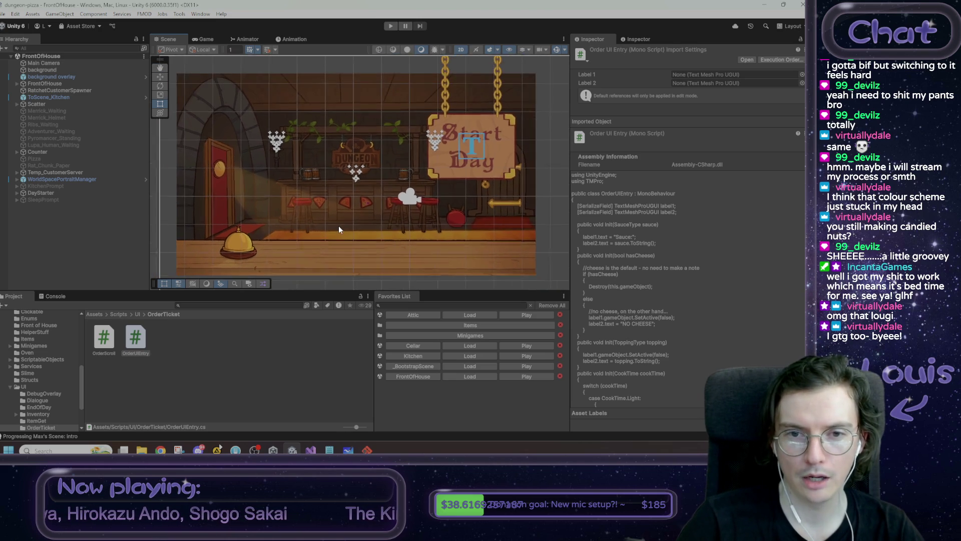
{"action": "left_click", "coordinate": [349, 450]}
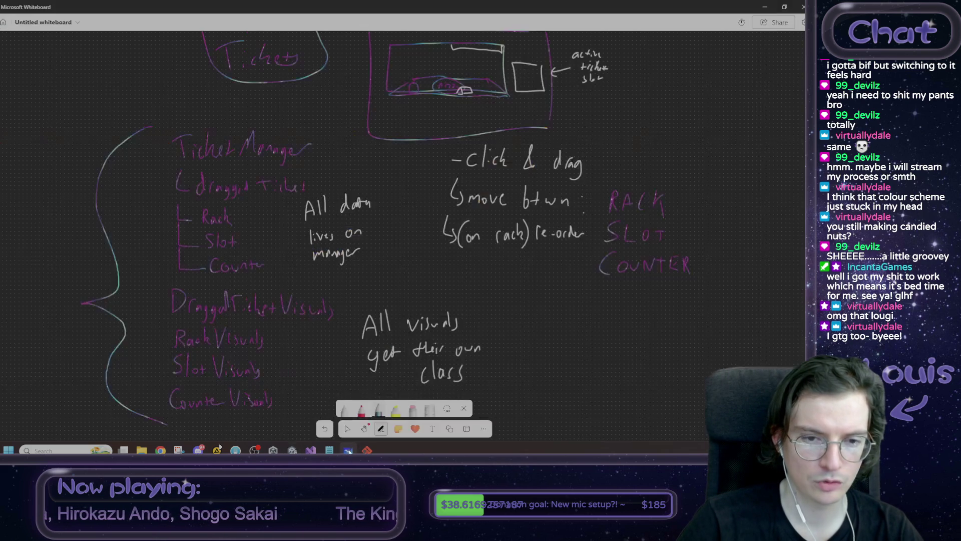
{"action": "left_click", "coordinate": [764, 7]}
{"action": "left_click", "coordinate": [226, 370]}
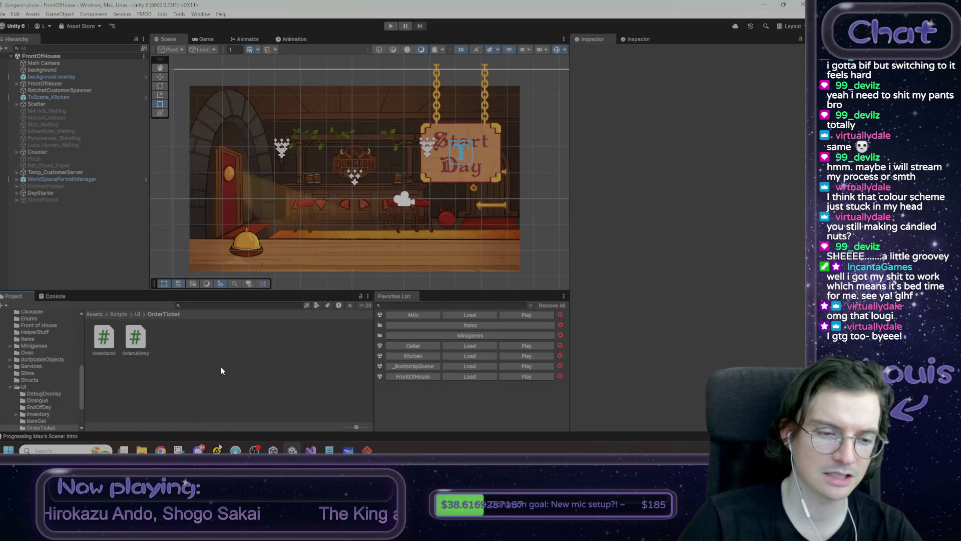
Load the _BootstrapScene from Favorites and expand HUDCanvas in the Hierarchy.
{"action": "left_click", "coordinate": [105, 341]}
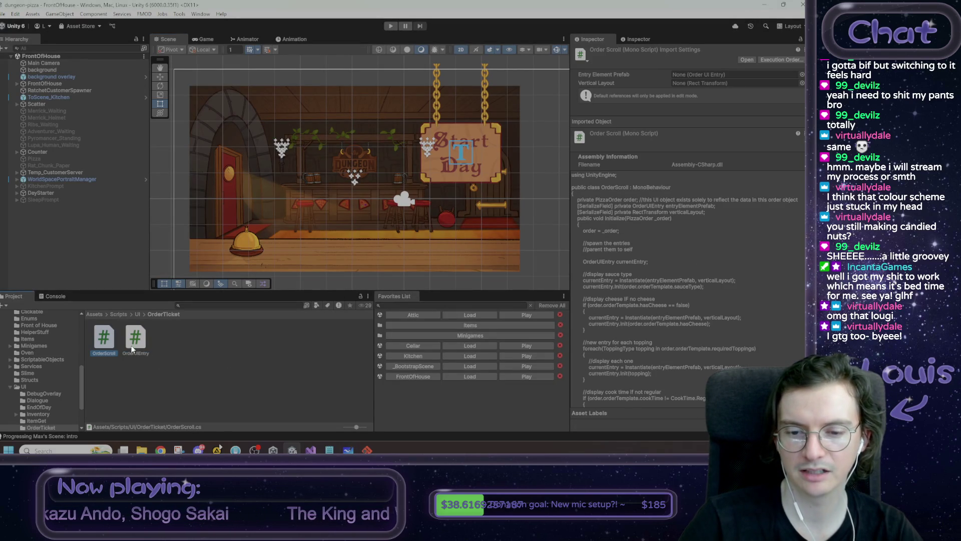
{"action": "left_click", "coordinate": [464, 366]}
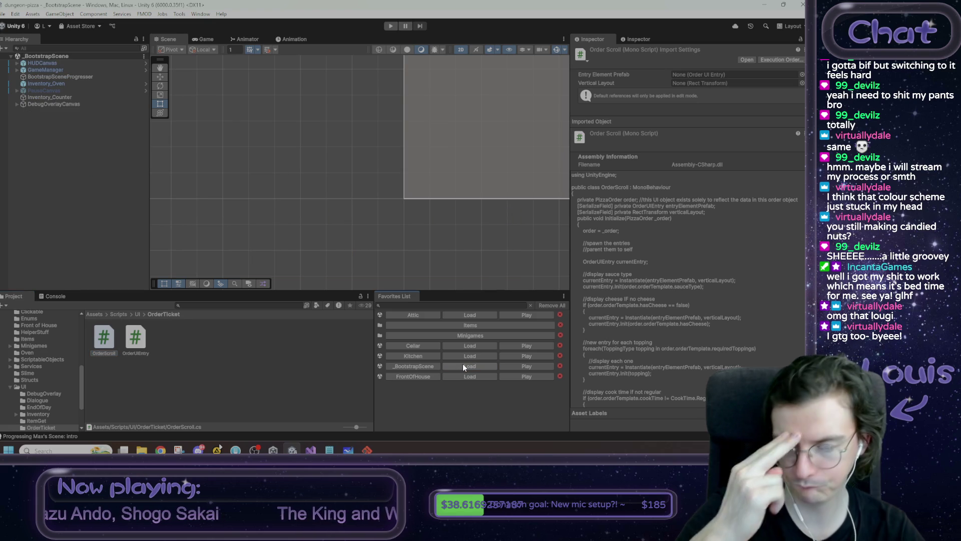
{"action": "left_click", "coordinate": [57, 63]}
{"action": "key", "text": "Right"}
{"action": "key", "text": "Down"}
{"action": "key", "text": "Right"}
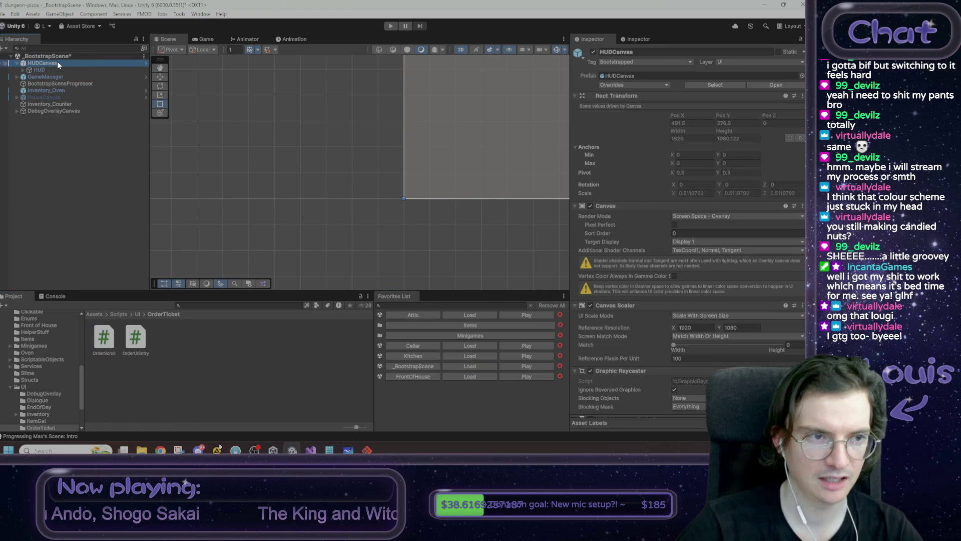
{"action": "key", "text": "Down"}
{"action": "key", "text": "Down"}
{"action": "key", "text": "Down"}
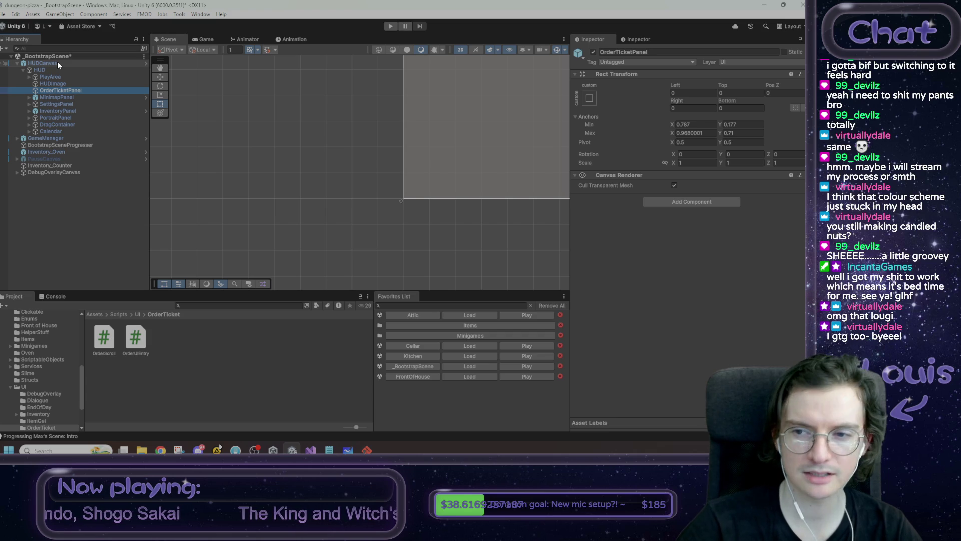
Select HUDCanvas and open its HUD Manager script from the Inspector's Script field.
{"action": "left_click", "coordinate": [56, 68]}
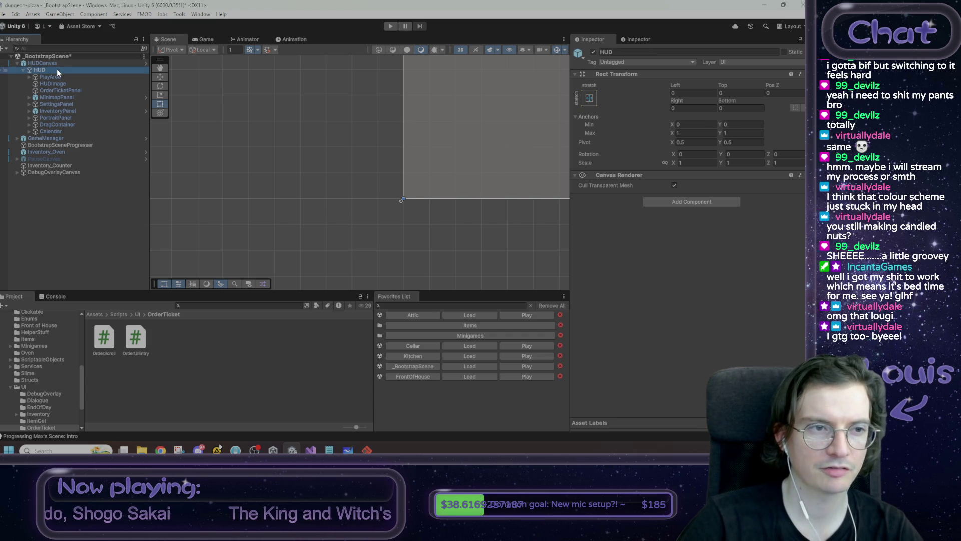
{"action": "left_click", "coordinate": [70, 77]}
{"action": "left_click", "coordinate": [42, 63]}
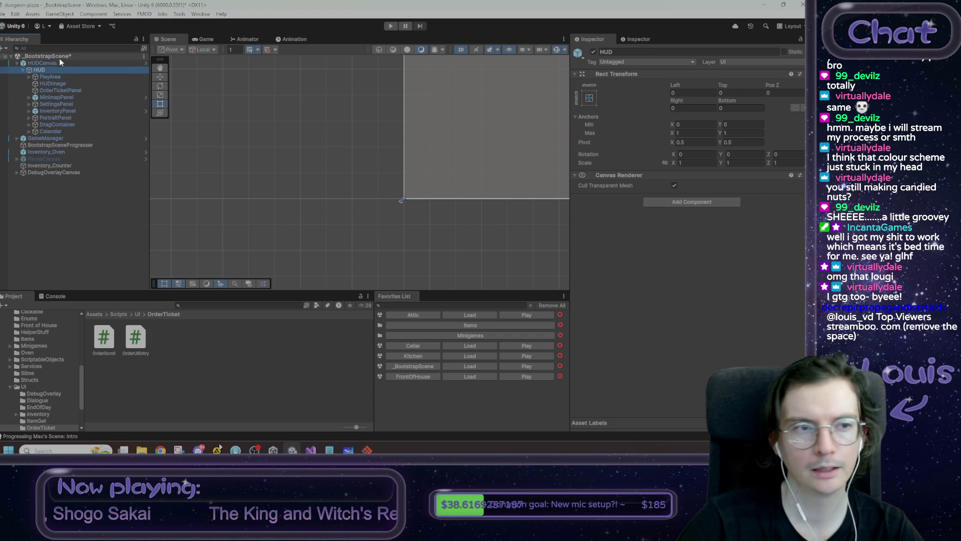
{"action": "scroll", "coordinate": [683, 300], "scroll_direction": "down", "scroll_amount": 5}
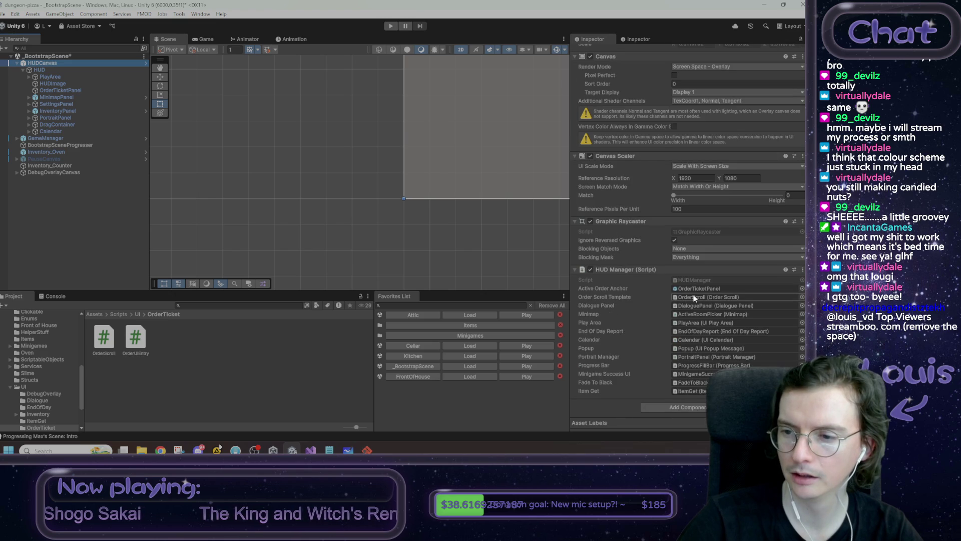
{"action": "left_click", "coordinate": [695, 279]}
{"action": "double_click", "coordinate": [695, 278]}
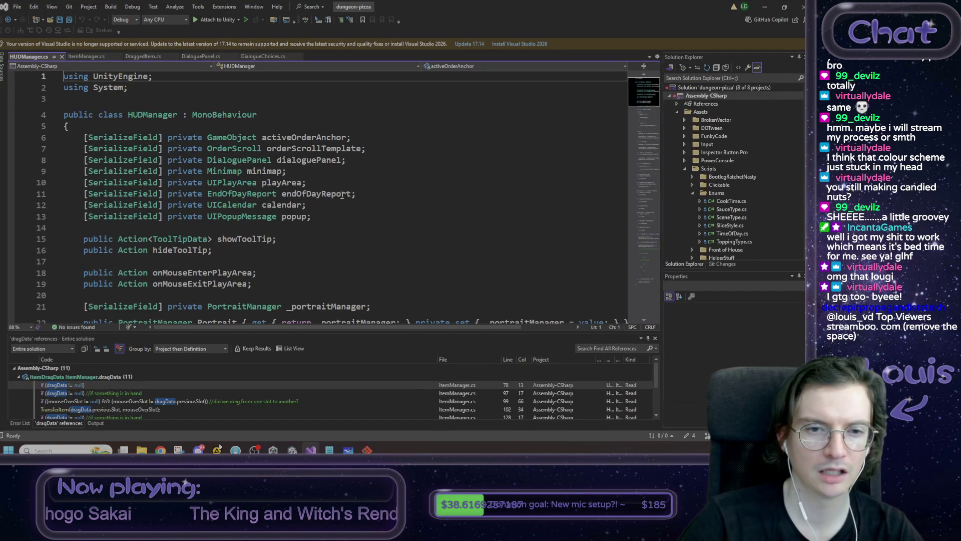
Select the orderScrollTemplate field name in HUDManager.cs.
{"action": "double_click", "coordinate": [299, 149]}
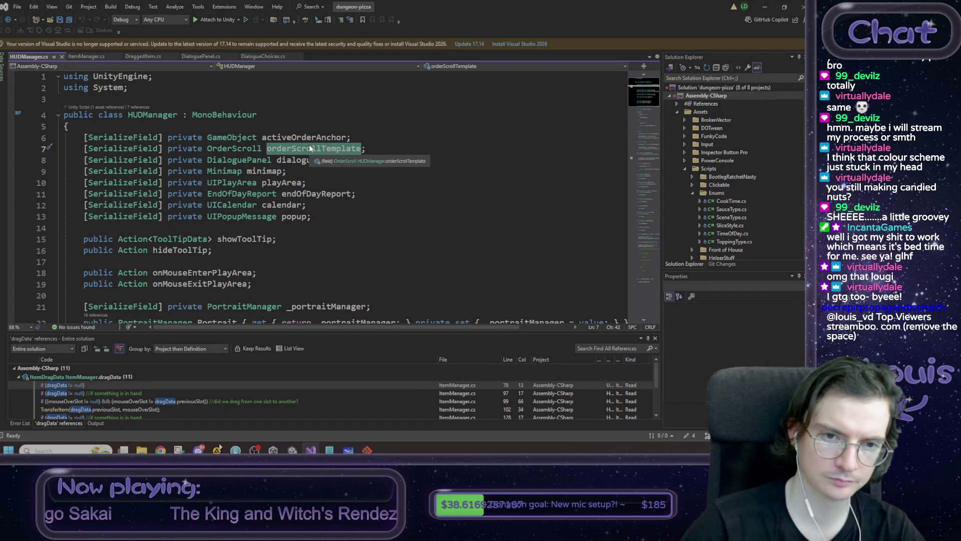
{"action": "left_click", "coordinate": [251, 143]}
{"action": "double_click", "coordinate": [302, 149]}
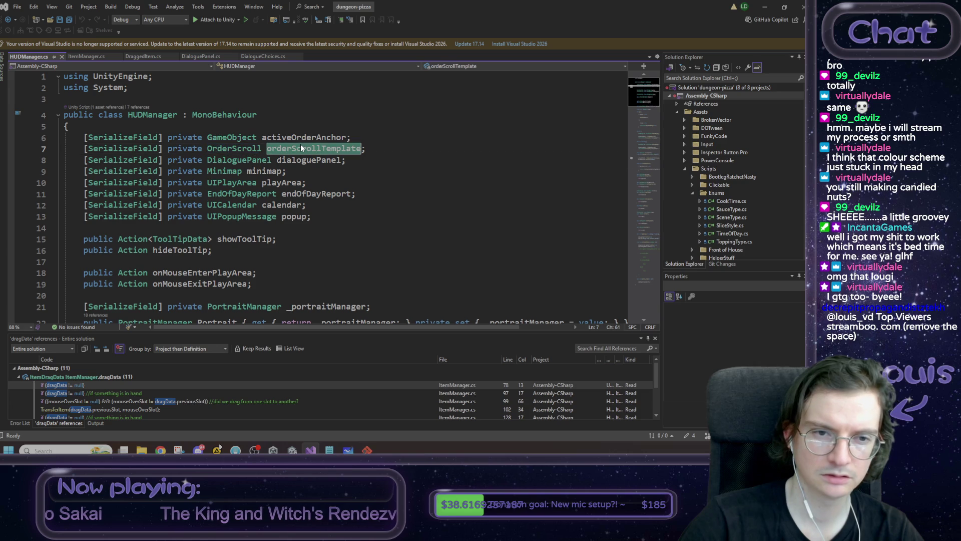
{"action": "right_click", "coordinate": [295, 149]}
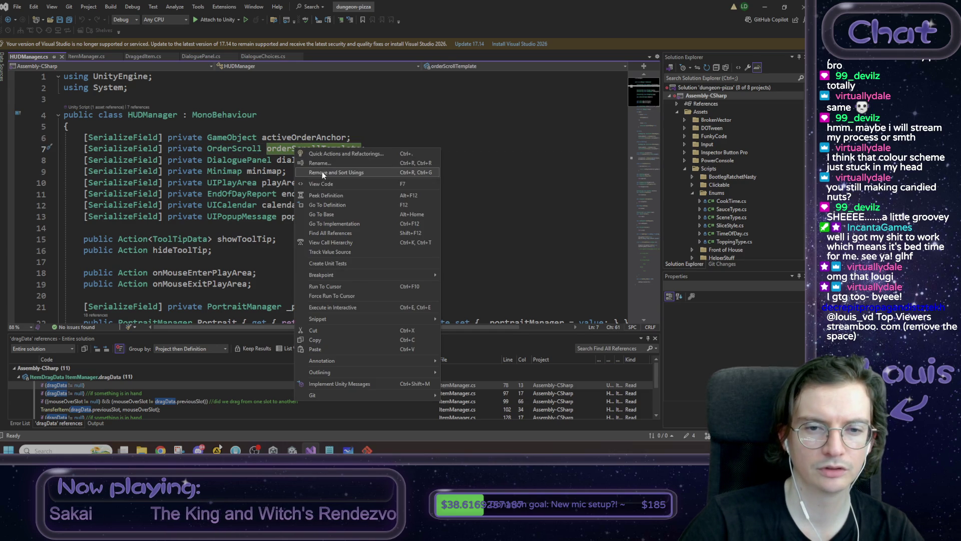
{"action": "key", "text": "Escape"}
Find where orderScrollTemplate is used and select CreateOrderScroll's instantiate lines.
{"action": "key", "text": "ctrl+f"}
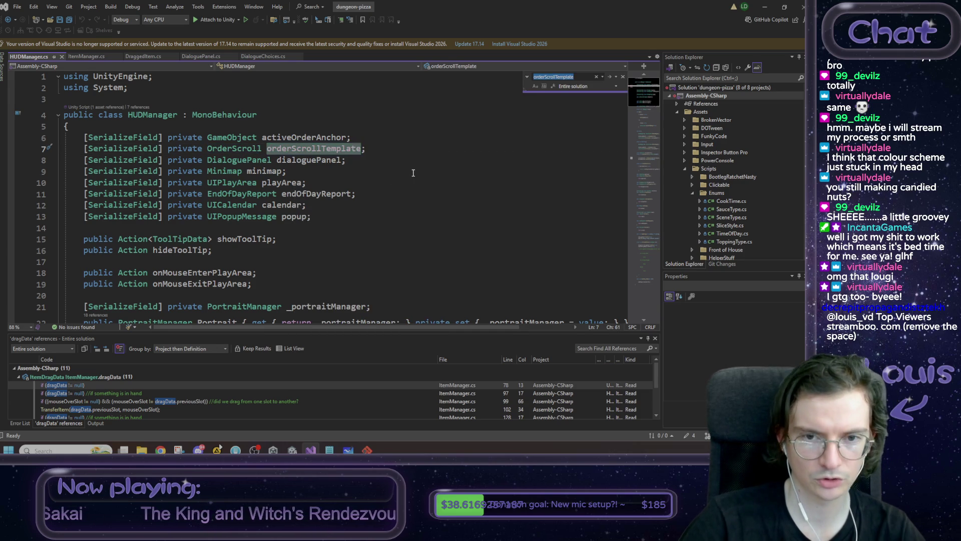
{"action": "key", "text": "Return"}
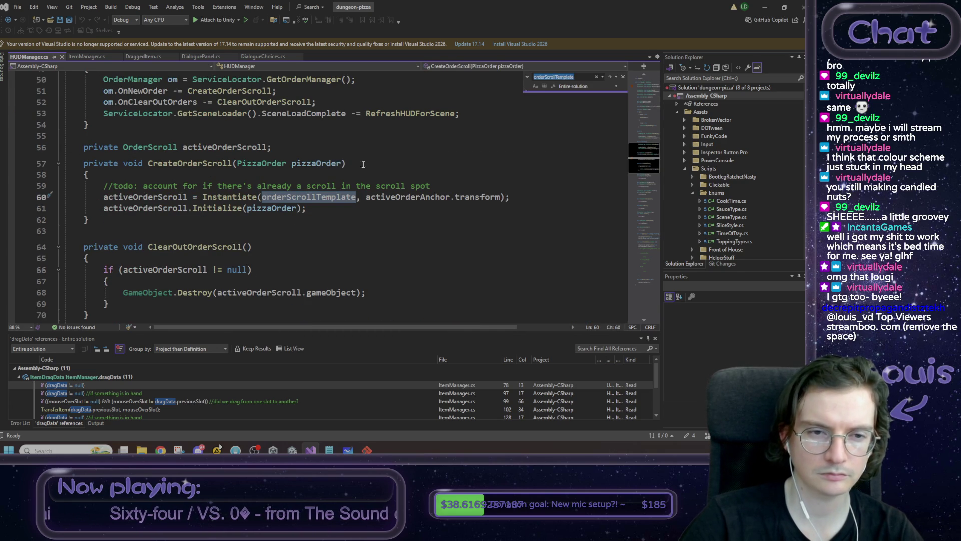
{"action": "left_click", "coordinate": [189, 165]}
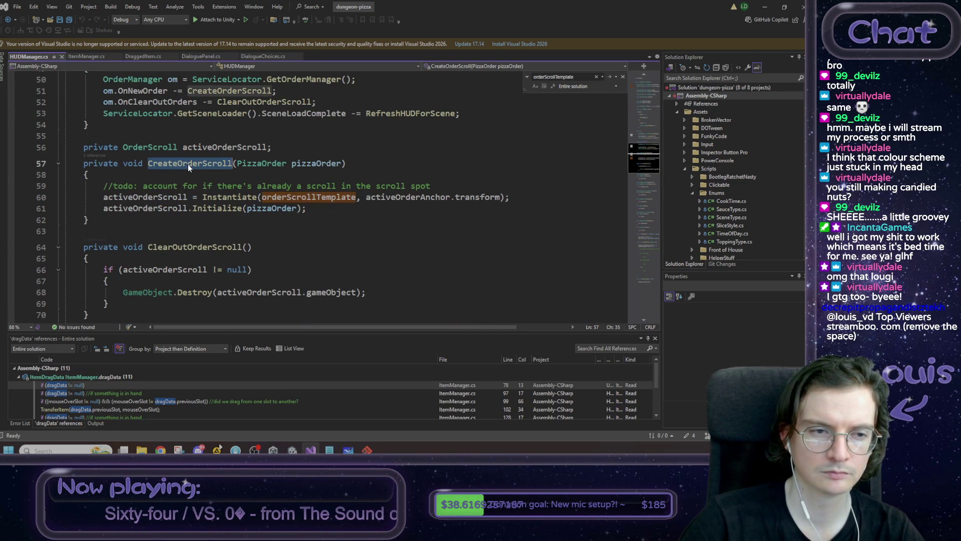
{"action": "left_click", "coordinate": [279, 175]}
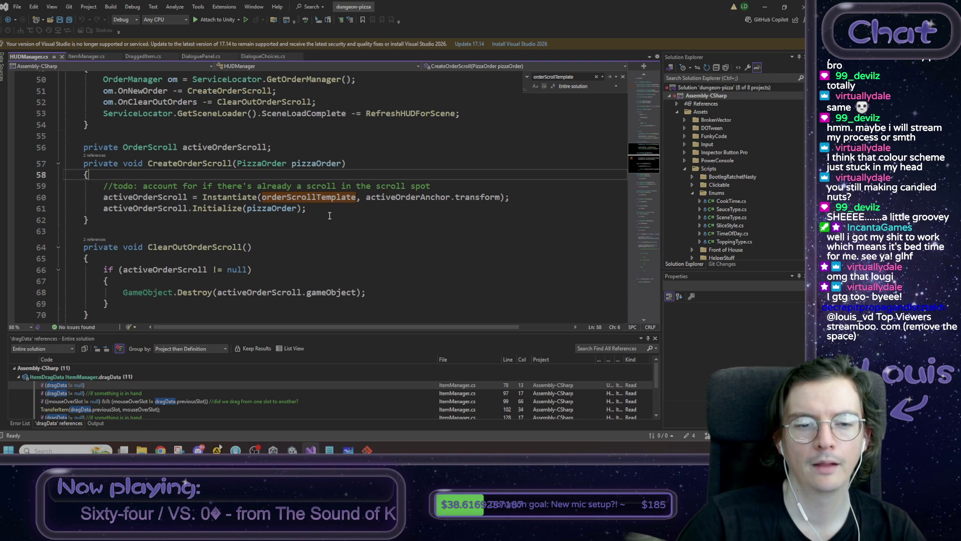
{"action": "mouse_move", "coordinate": [339, 209]}
{"action": "left_mouse_down"}
{"action": "mouse_move", "coordinate": [150, 209]}
{"action": "mouse_move", "coordinate": [115, 198]}
{"action": "left_mouse_up"}
{"action": "mouse_move", "coordinate": [307, 209]}
{"action": "left_mouse_down"}
{"action": "mouse_move", "coordinate": [151, 209]}
{"action": "mouse_move", "coordinate": [115, 198]}
{"action": "mouse_move", "coordinate": [150, 199]}
{"action": "mouse_move", "coordinate": [106, 199]}
{"action": "mouse_move", "coordinate": [105, 188]}
{"action": "left_mouse_up"}
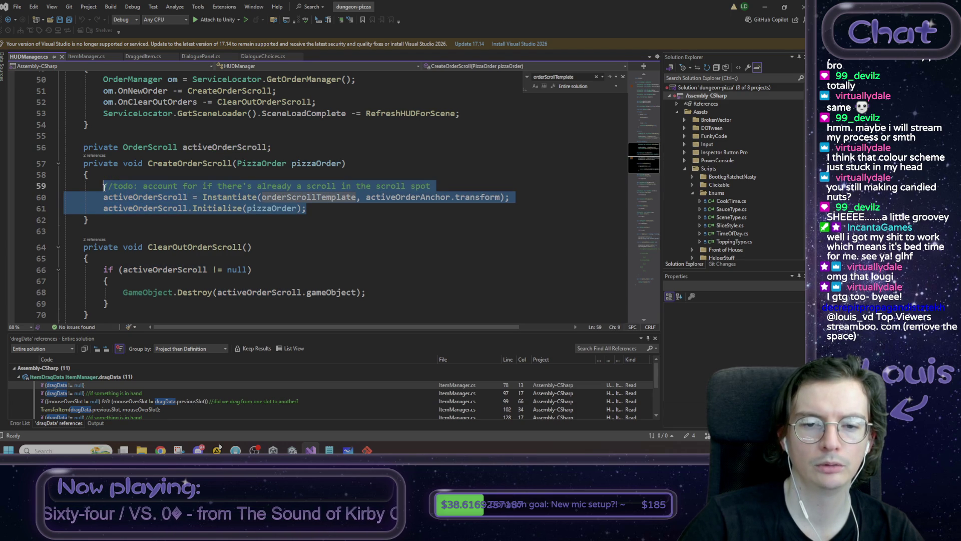
Add a //TODO and delete the activeOrderScroll field and the ClearOutOrderScroll method.
{"action": "type", "text": "//"}
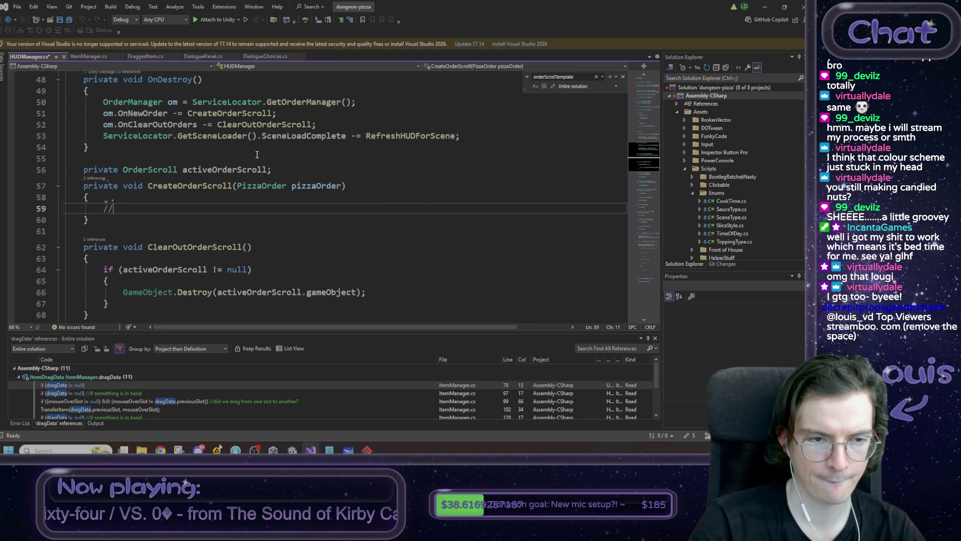
{"action": "type", "text": "TODO"}
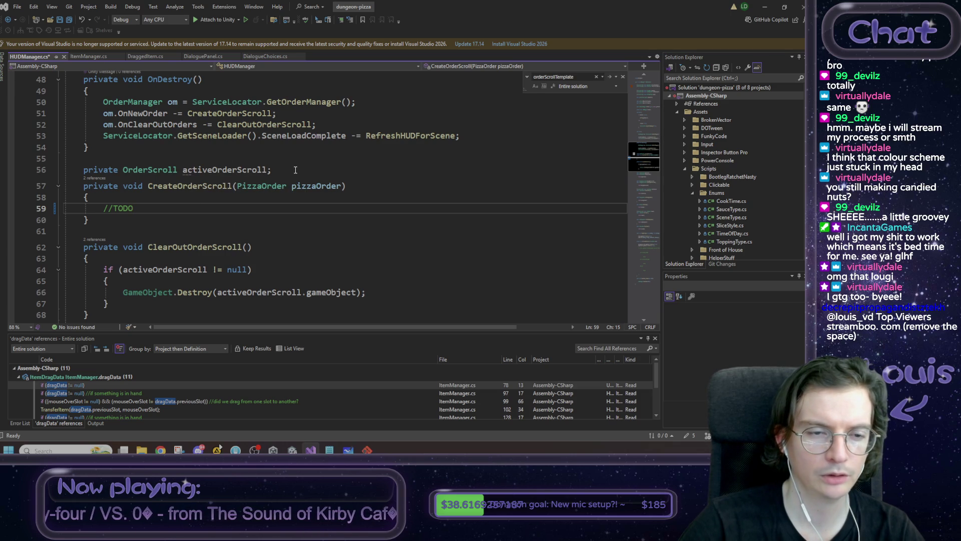
{"action": "left_click_drag", "start_coordinate": [297, 170], "coordinate": [64, 170]}
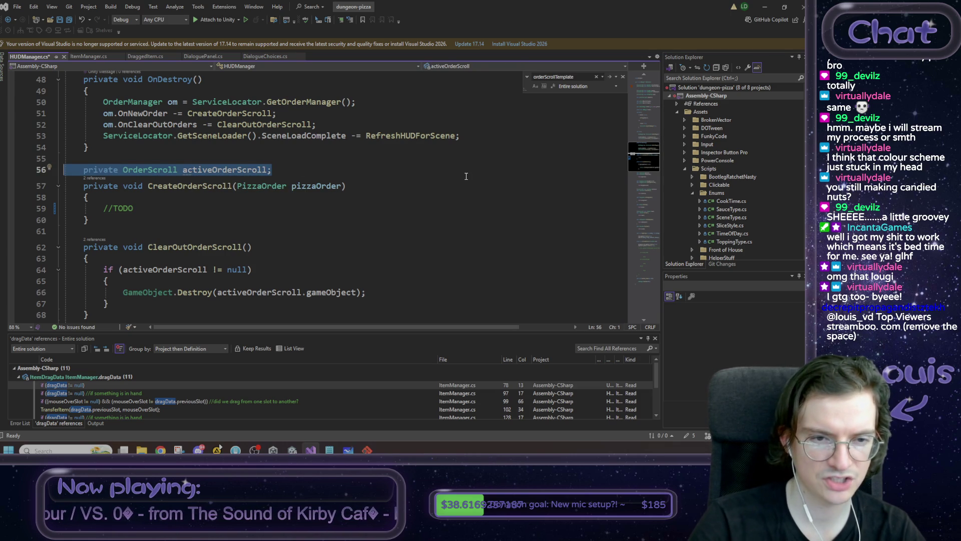
{"action": "key", "text": "BackSpace"}
{"action": "key", "text": "BackSpace"}
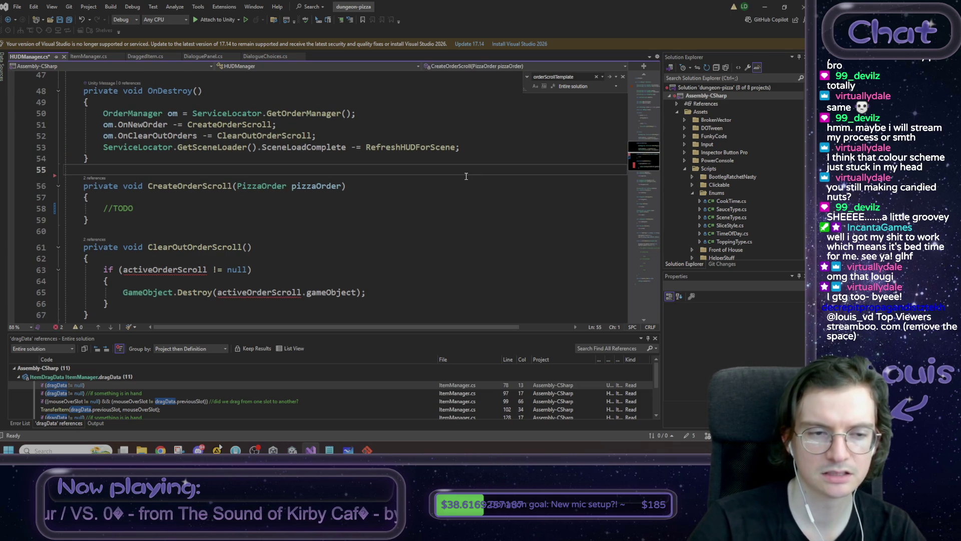
{"action": "scroll", "coordinate": [313, 212], "scroll_direction": "down", "scroll_amount": 1}
{"action": "left_click_drag", "start_coordinate": [103, 292], "coordinate": [65, 198]}
{"action": "key", "text": "Delete"}
{"action": "scroll", "coordinate": [199, 186], "scroll_direction": "up", "scroll_amount": 2}
{"action": "key", "text": "BackSpace"}
Delete the OnClearOutOrders unsubscribe line from OnDestroy.
{"action": "scroll", "coordinate": [315, 185], "scroll_direction": "up", "scroll_amount": 5}
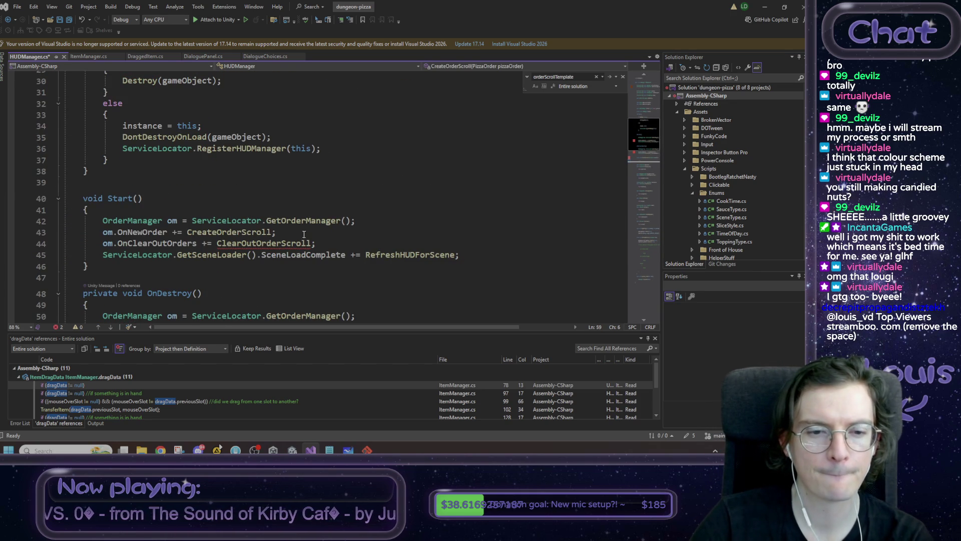
{"action": "left_click_drag", "start_coordinate": [315, 243], "coordinate": [20, 245]}
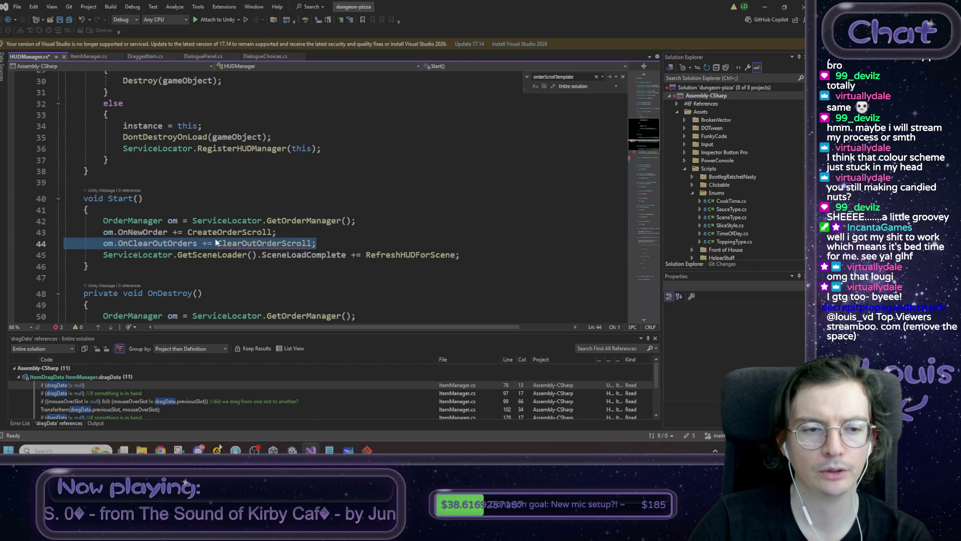
{"action": "scroll", "coordinate": [244, 233], "scroll_direction": "down", "scroll_amount": 2}
{"action": "left_click_drag", "start_coordinate": [315, 271], "coordinate": [36, 273]}
{"action": "key", "text": "BackSpace"}
{"action": "key", "text": "BackSpace"}
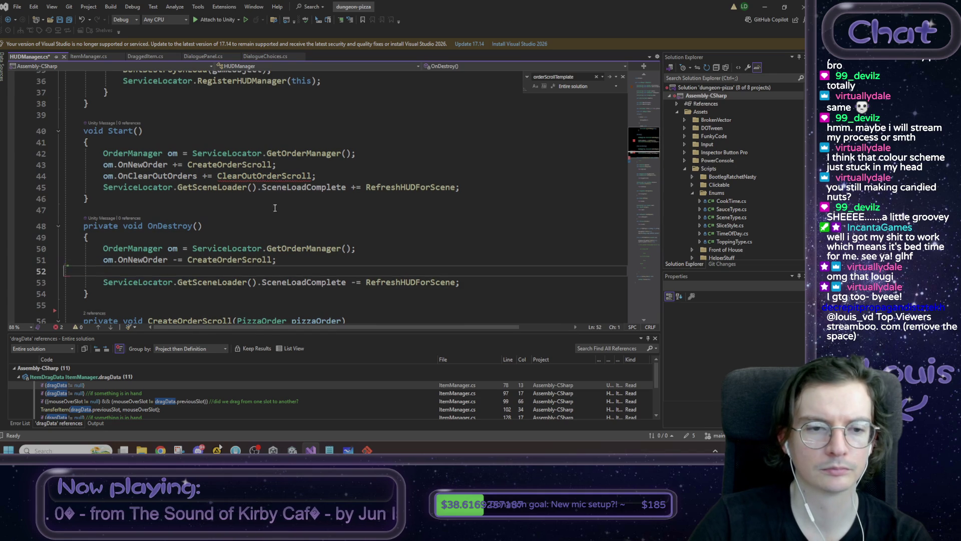
{"action": "mouse_move", "coordinate": [320, 175]}
{"action": "left_mouse_down"}
{"action": "mouse_move", "coordinate": [23, 183]}
{"action": "mouse_move", "coordinate": [19, 174]}
{"action": "left_mouse_up"}
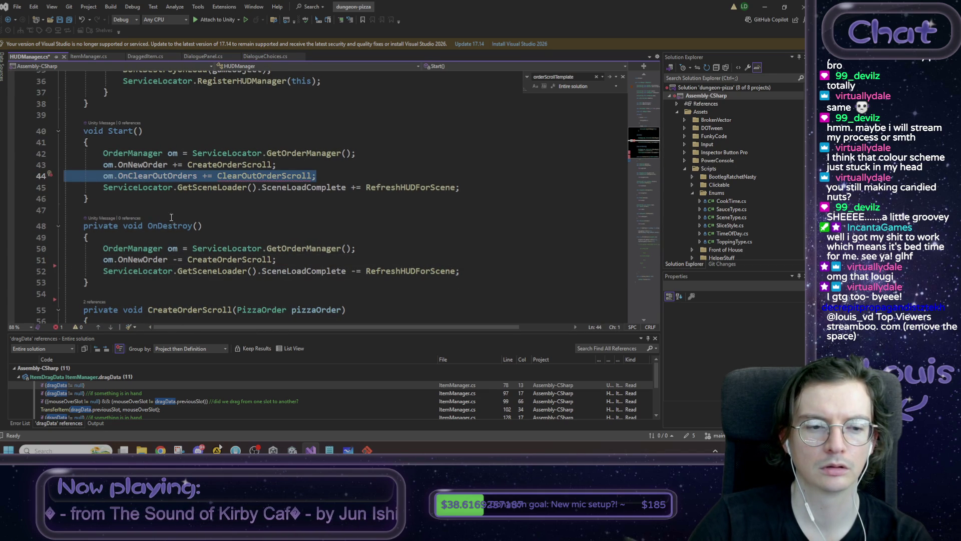
{"action": "left_click", "coordinate": [110, 261]}
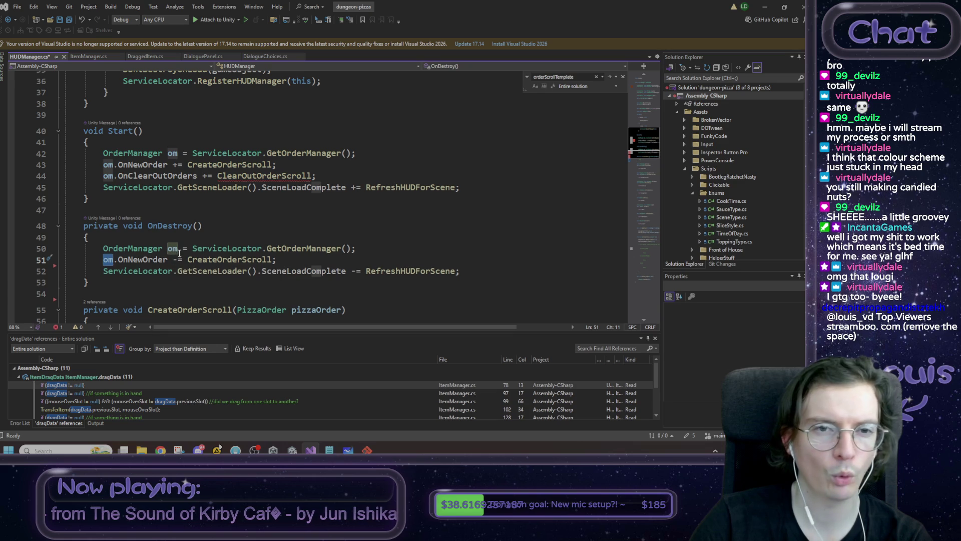
Check the OrderUIEntry script in Unity's OrderTicket folder, then bring Visual Studio back.
{"action": "left_click", "coordinate": [764, 7]}
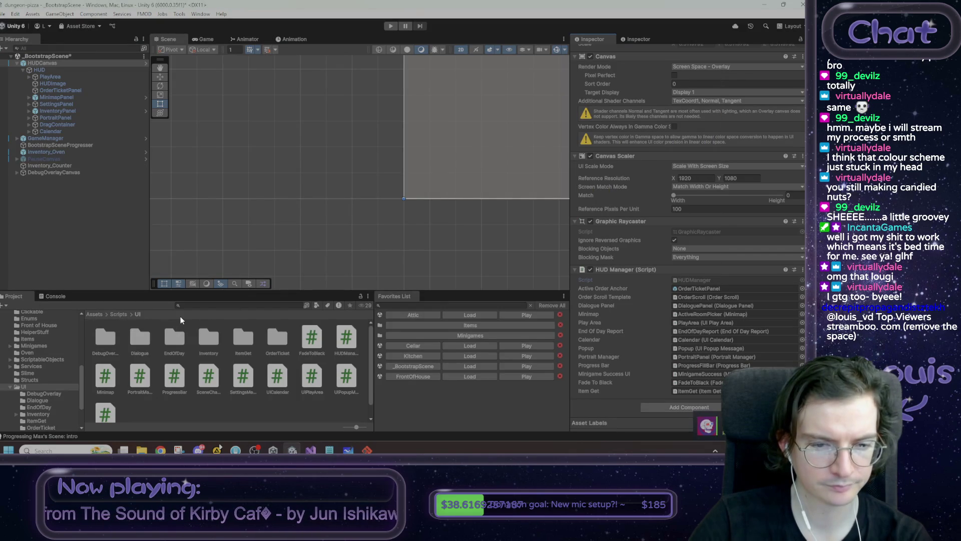
{"action": "double_click", "coordinate": [277, 340]}
{"action": "left_click", "coordinate": [137, 346]}
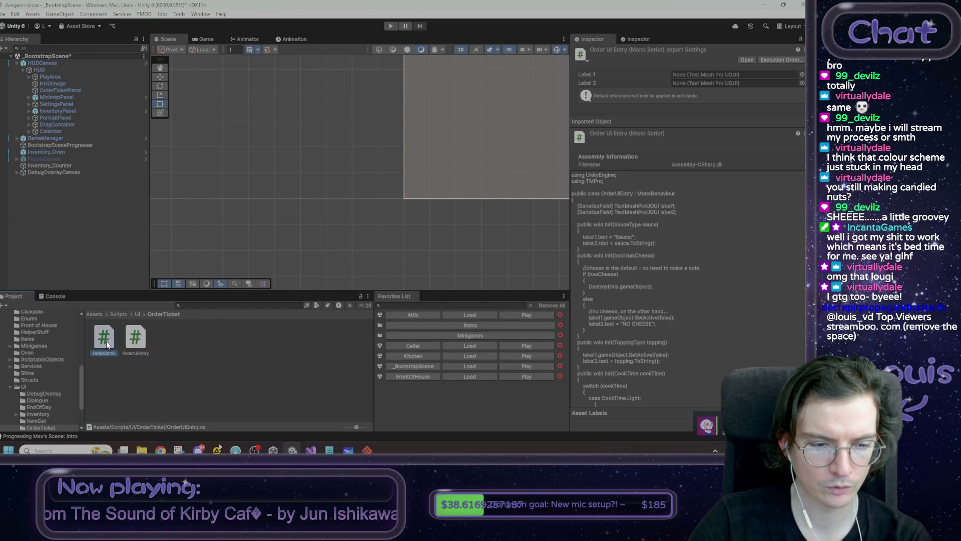
{"action": "mouse_move", "coordinate": [311, 451]}
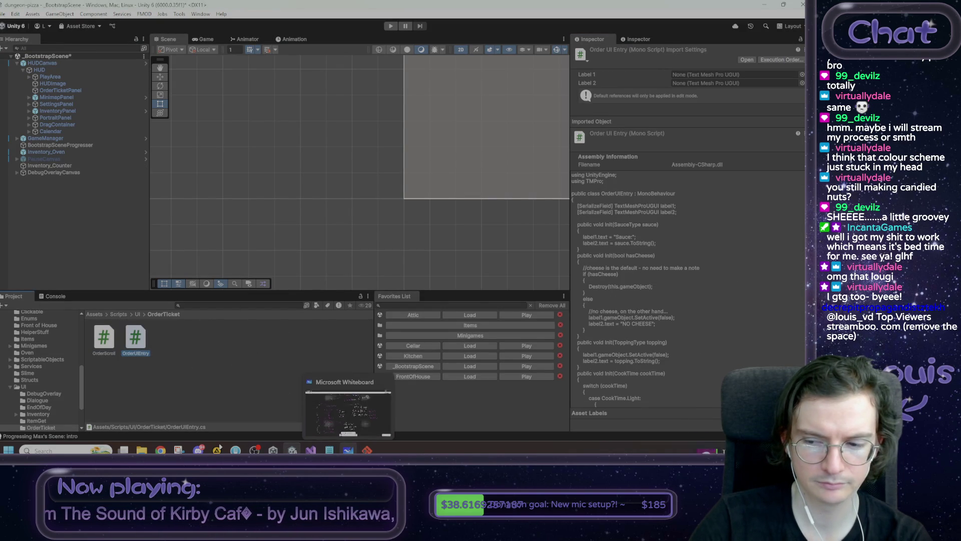
{"action": "left_click", "coordinate": [305, 412]}
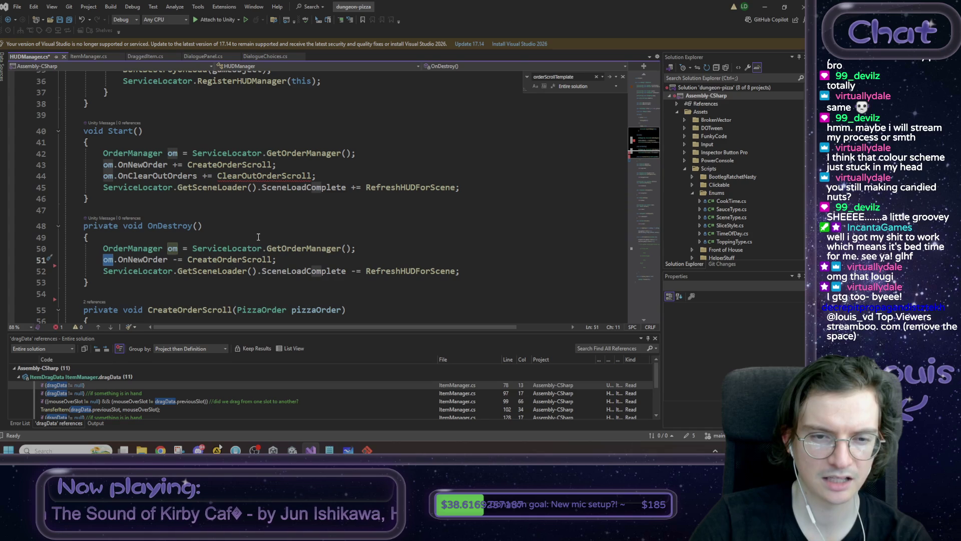
Delete the three order-manager lines from HUDManager's OnDestroy.
{"action": "left_click_drag", "start_coordinate": [348, 175], "coordinate": [42, 165]}
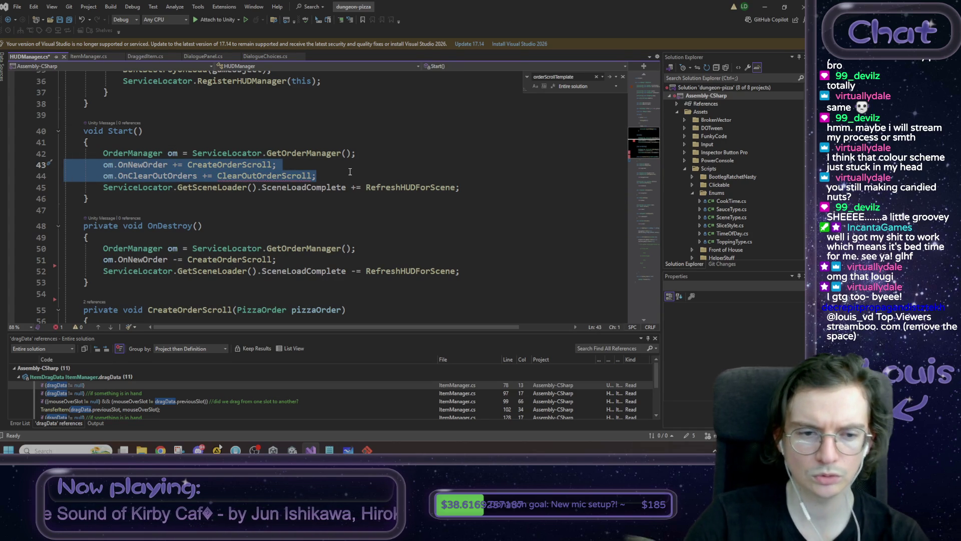
{"action": "key", "text": "Tab"}
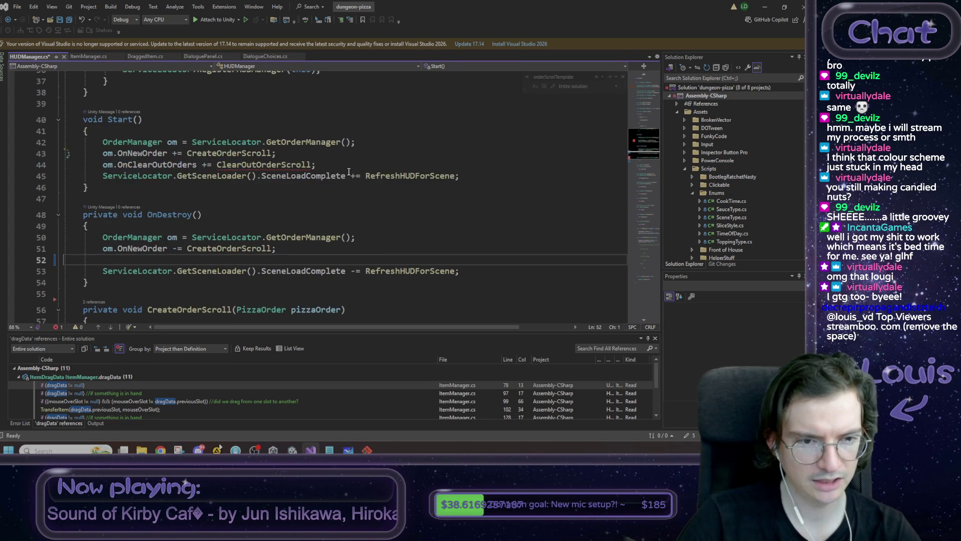
{"action": "type", "text": "om.OnClearOutOrders -= ClearOutOrderScroll;"}
{"action": "left_click", "coordinate": [203, 214]}
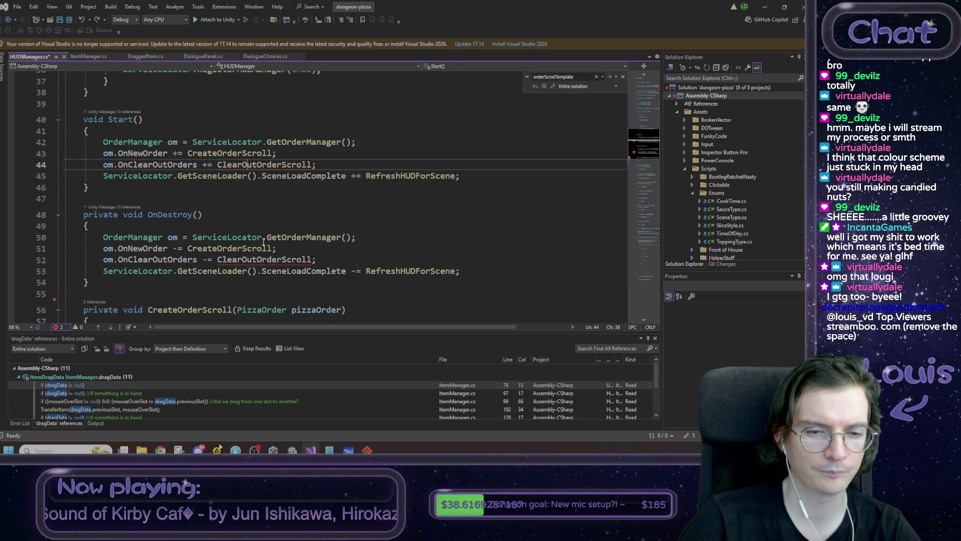
{"action": "left_click", "coordinate": [104, 262]}
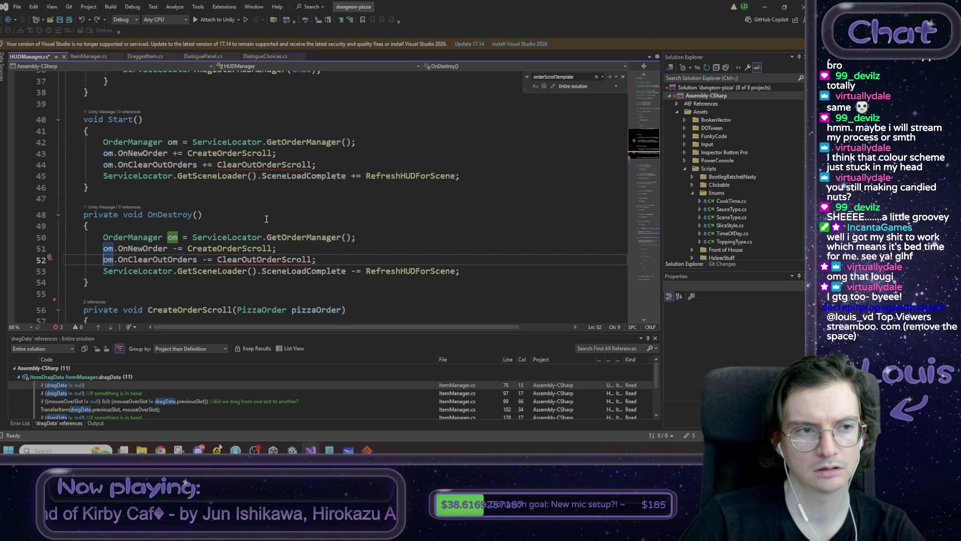
{"action": "left_click_drag", "start_coordinate": [341, 264], "coordinate": [65, 237]}
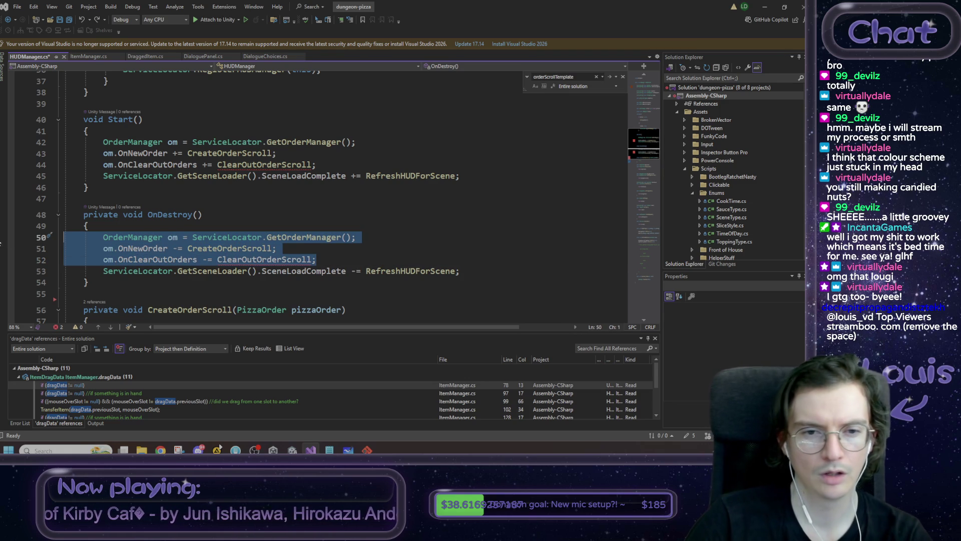
{"action": "key", "text": "Delete"}
Cut the order-manager lines from Start and remove the leftover blank line in OnDestroy.
{"action": "left_click_drag", "start_coordinate": [319, 187], "coordinate": [40, 168]}
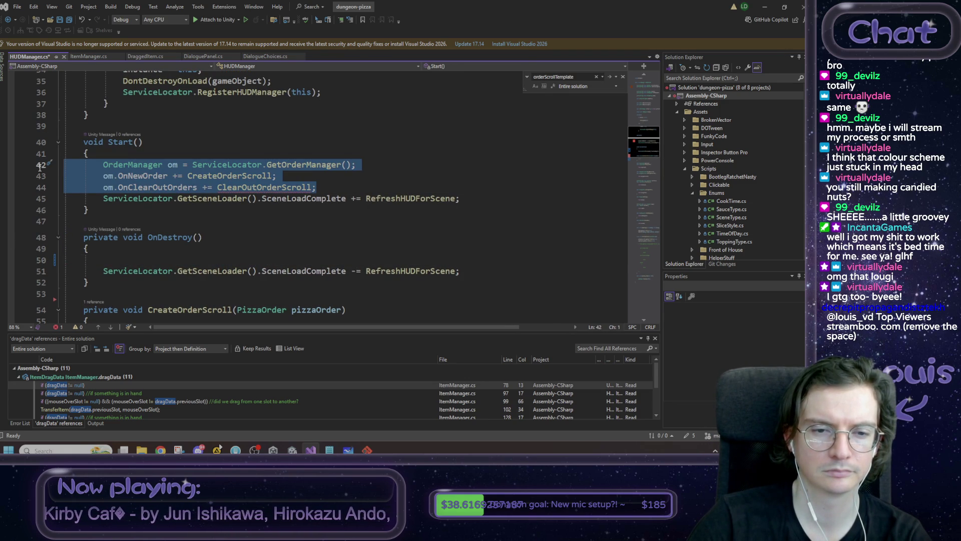
{"action": "key", "text": "ctrl+x"}
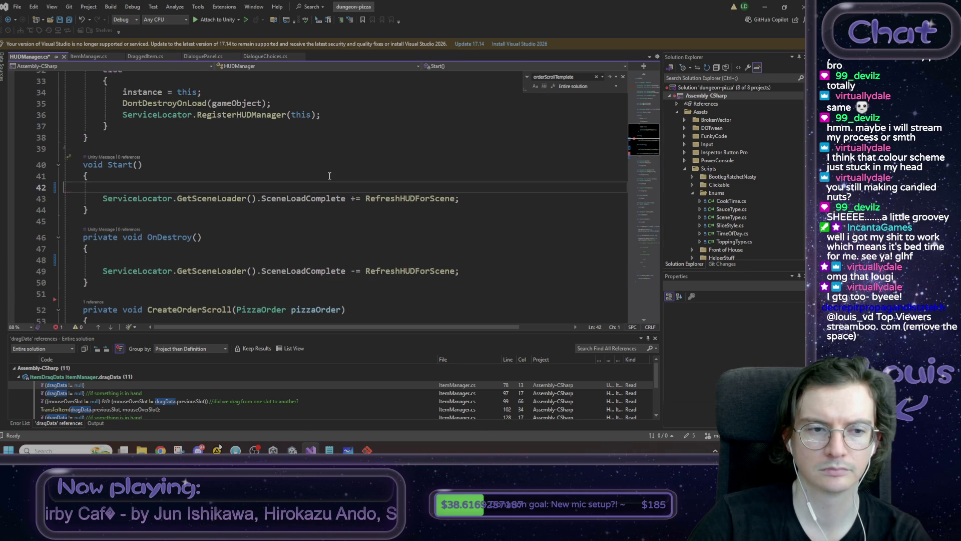
{"action": "scroll", "coordinate": [327, 176], "scroll_direction": "up", "scroll_amount": 1}
{"action": "left_click", "coordinate": [118, 263]}
{"action": "left_click", "coordinate": [119, 260]}
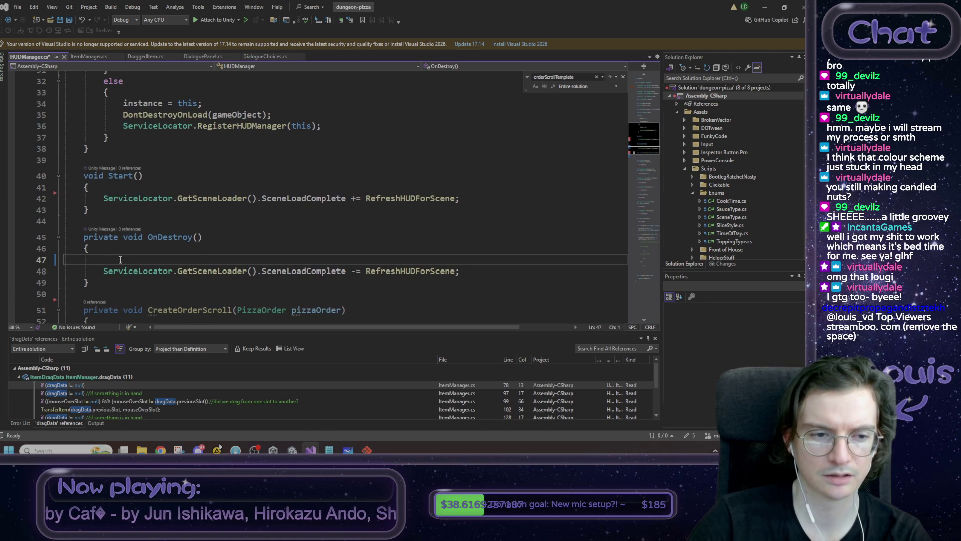
{"action": "key", "text": "BackSpace"}
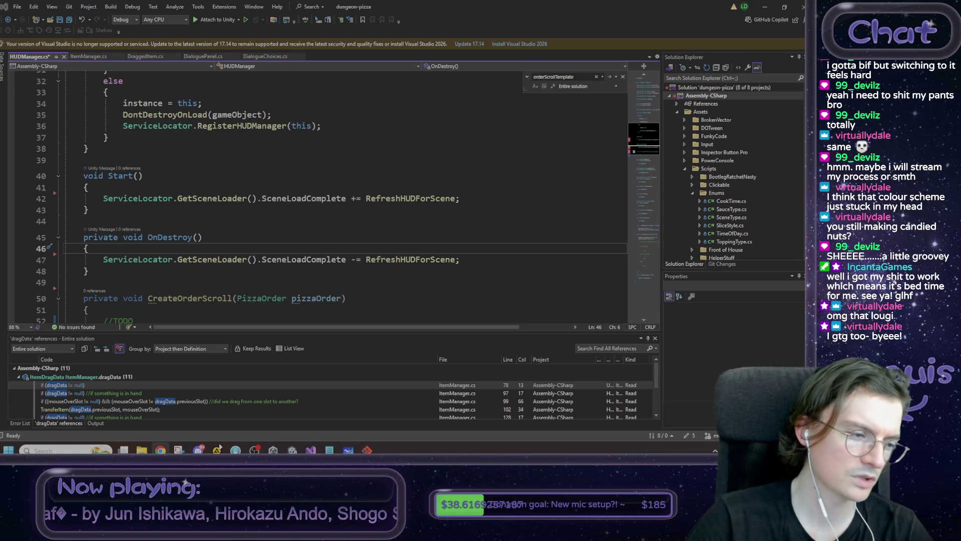
Delete the activeOrderAnchor and orderScrollTemplate fields and save HUDManager.cs.
{"action": "scroll", "coordinate": [149, 239], "scroll_direction": "down", "scroll_amount": 2}
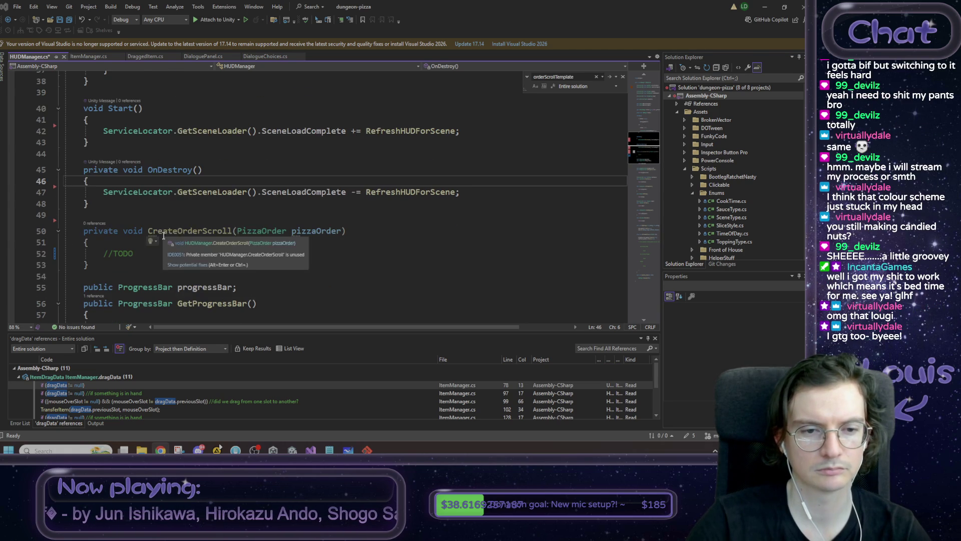
{"action": "scroll", "coordinate": [131, 264], "scroll_direction": "up", "scroll_amount": 3}
{"action": "scroll", "coordinate": [150, 266], "scroll_direction": "down", "scroll_amount": 4}
{"action": "scroll", "coordinate": [164, 262], "scroll_direction": "up", "scroll_amount": 17}
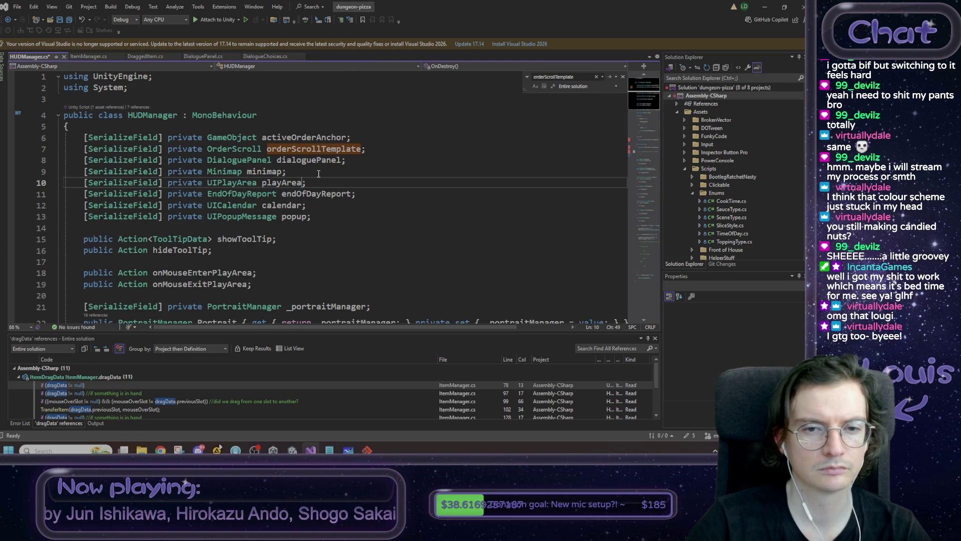
{"action": "left_click", "coordinate": [12, 155]}
{"action": "left_click_drag", "start_coordinate": [12, 155], "coordinate": [8, 152]}
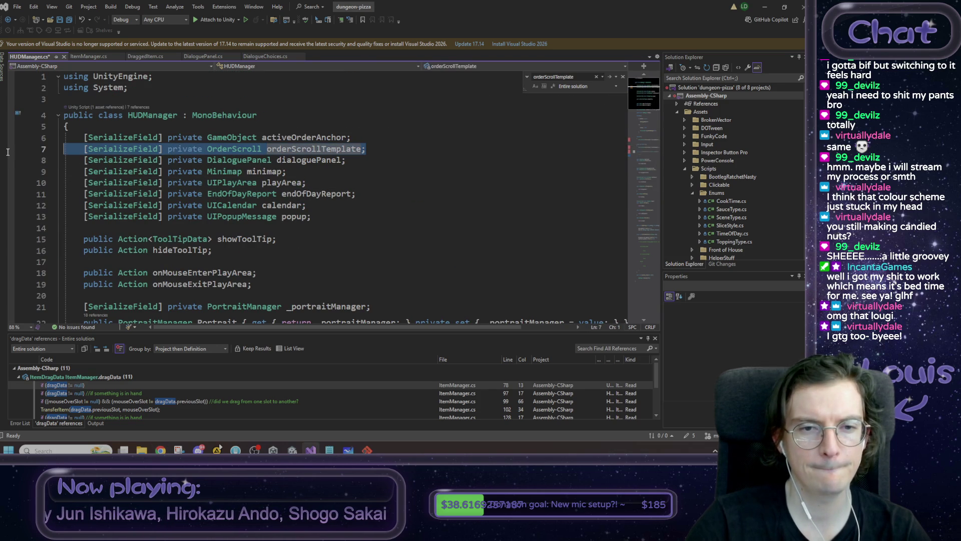
{"action": "key", "text": "shift+Up"}
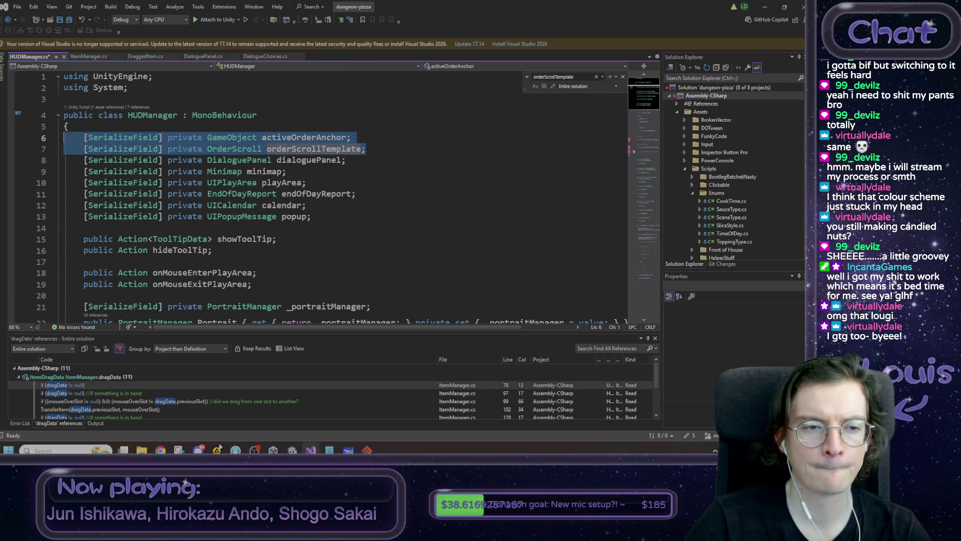
{"action": "key", "text": "Delete"}
{"action": "key", "text": "Left"}
{"action": "key", "text": "ctrl+s"}
Close the DialoguePanel and DialogueChoices tabs, then open OrderUIEntry and OrderScroll from Unity.
{"action": "scroll", "coordinate": [159, 151], "scroll_direction": "down", "scroll_amount": 10}
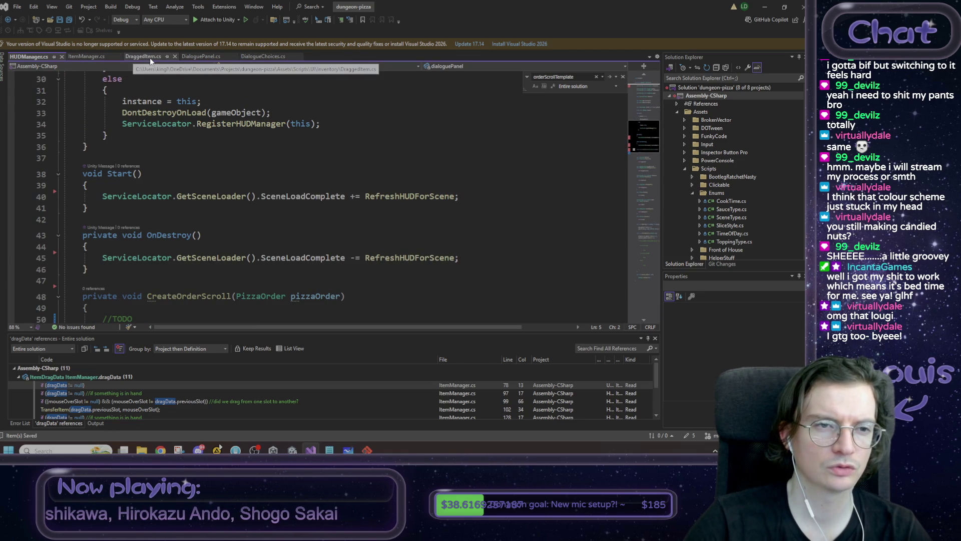
{"action": "left_click", "coordinate": [203, 58]}
{"action": "middle_click", "coordinate": [203, 56]}
{"action": "middle_click", "coordinate": [204, 56]}
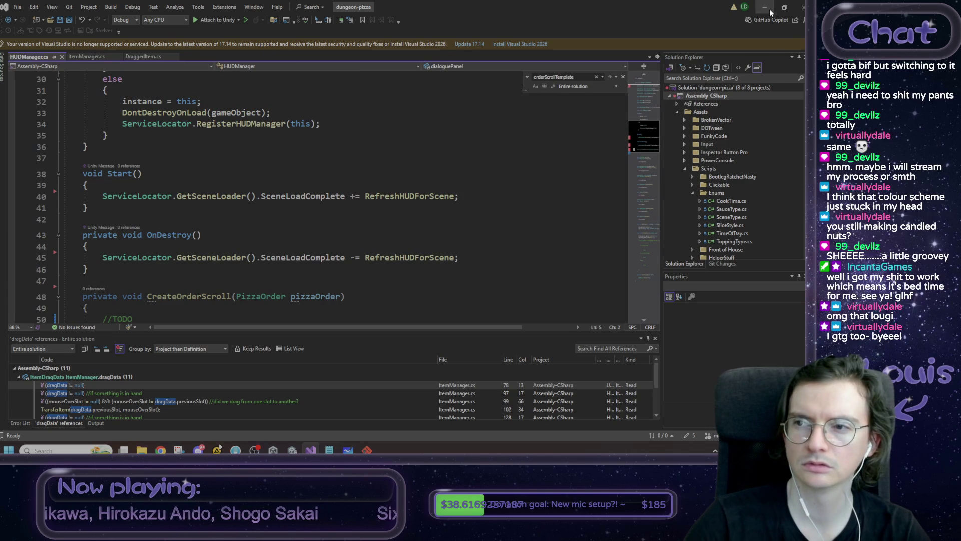
{"action": "left_click", "coordinate": [765, 7]}
{"action": "double_click", "coordinate": [140, 341]}
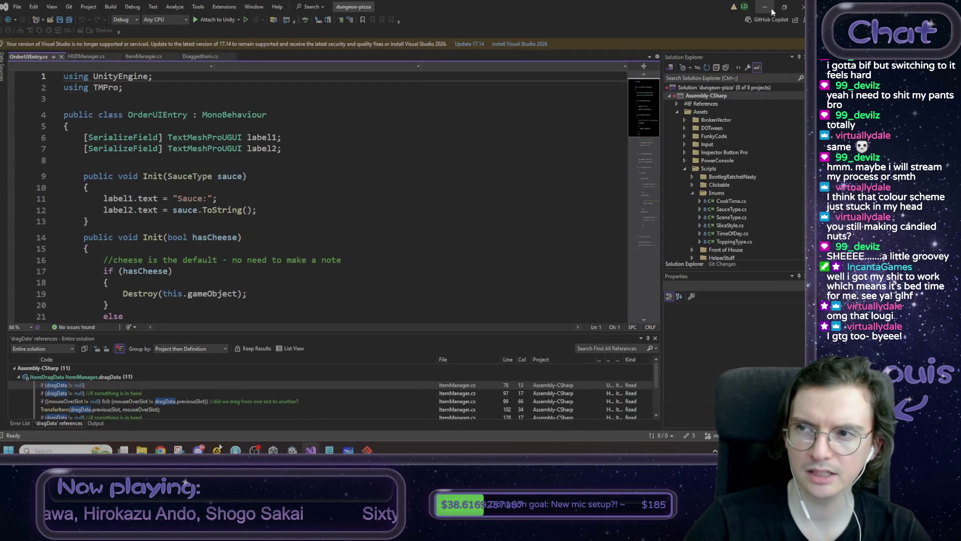
{"action": "left_click", "coordinate": [771, 8]}
{"action": "double_click", "coordinate": [105, 347]}
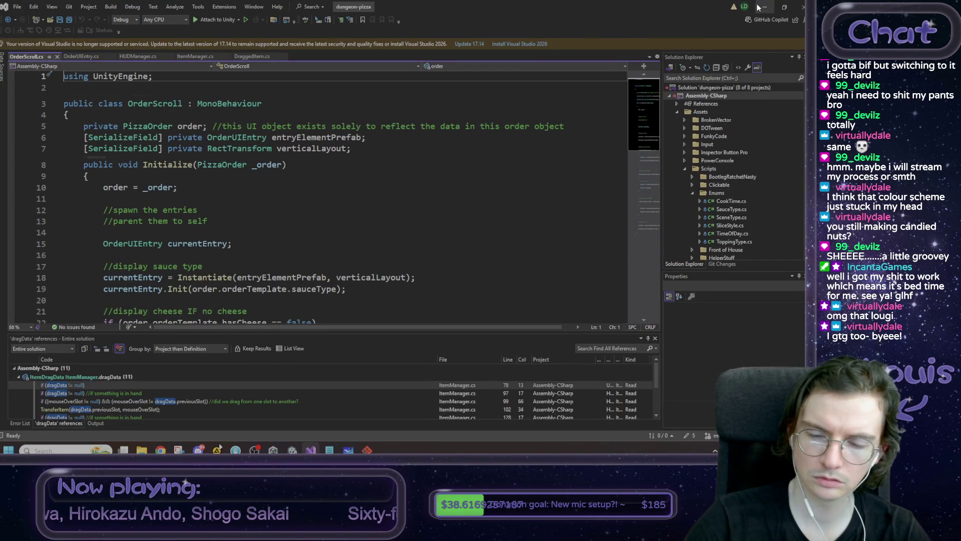
{"action": "left_click", "coordinate": [764, 7]}
{"action": "left_click", "coordinate": [136, 314]}
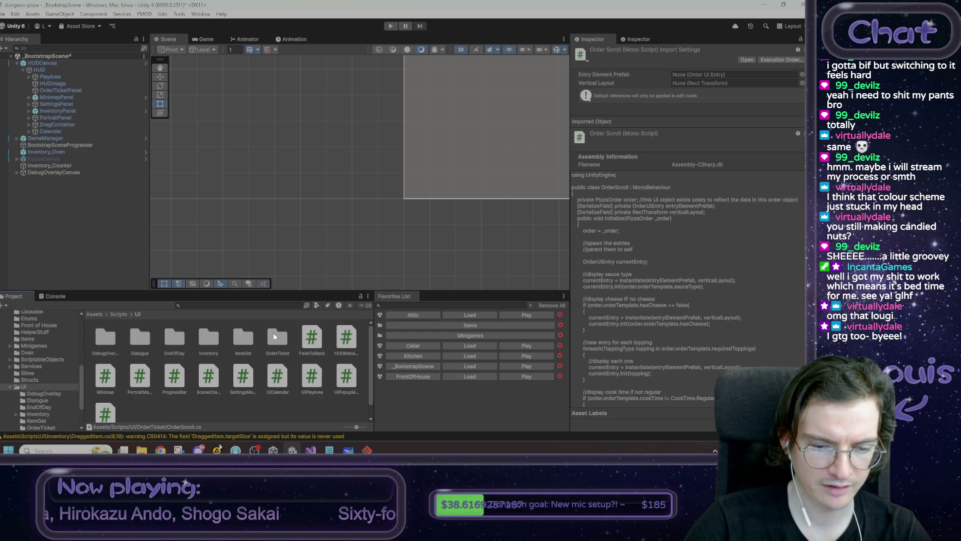
Open Scripts/Services/OrderManager.cs in Visual Studio, then return Unity's Project panel to Assets.
{"action": "left_click", "coordinate": [312, 341]}
{"action": "scroll", "coordinate": [259, 377], "scroll_direction": "down", "scroll_amount": 1}
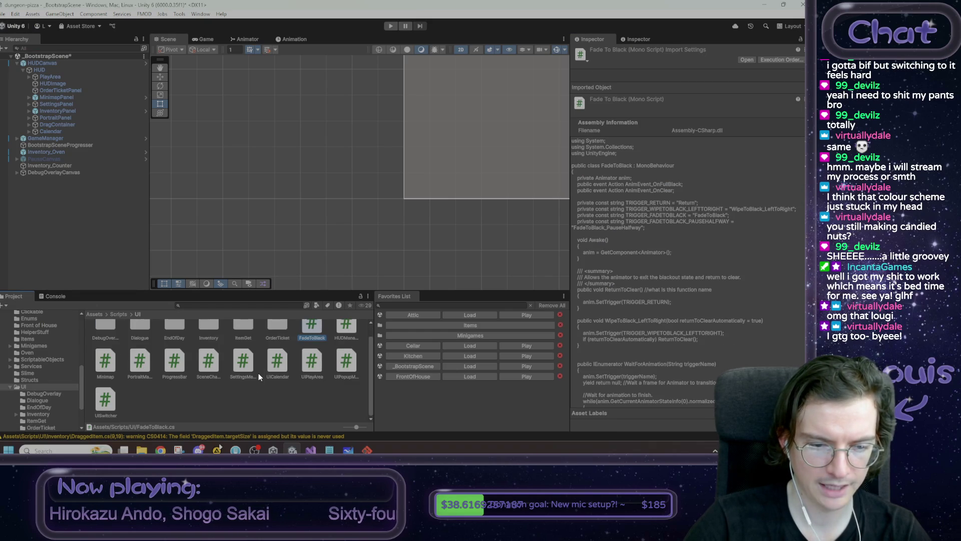
{"action": "left_click", "coordinate": [118, 314]}
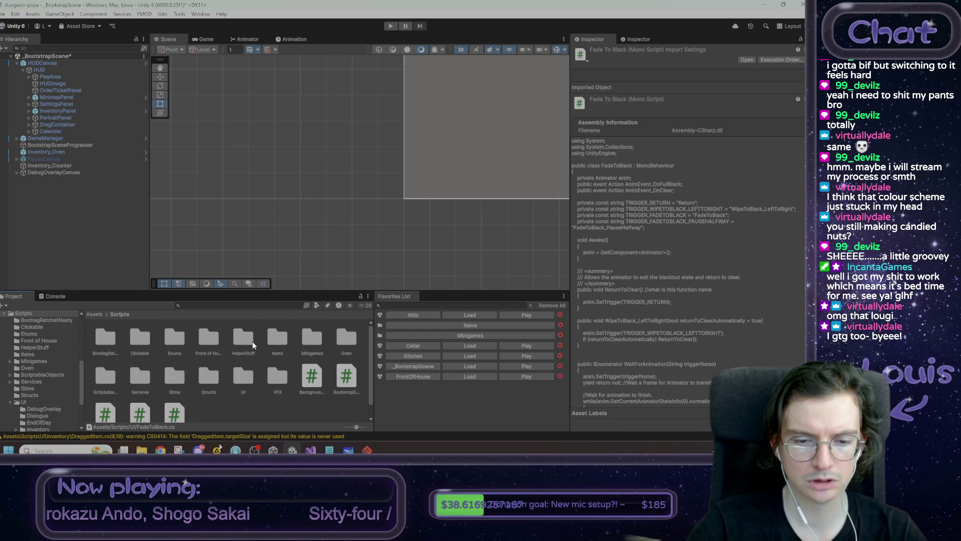
{"action": "scroll", "coordinate": [245, 367], "scroll_direction": "down", "scroll_amount": 1}
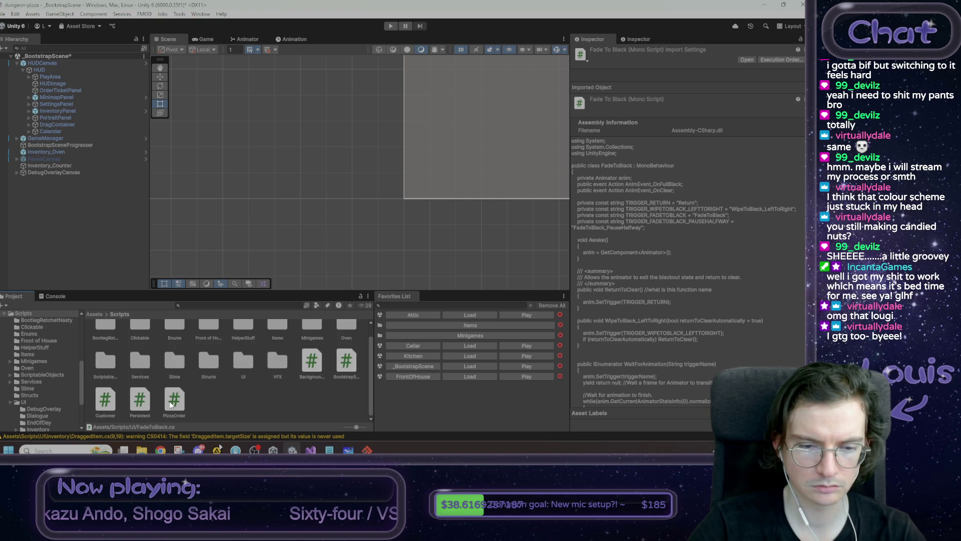
{"action": "scroll", "coordinate": [171, 405], "scroll_direction": "up", "scroll_amount": 1}
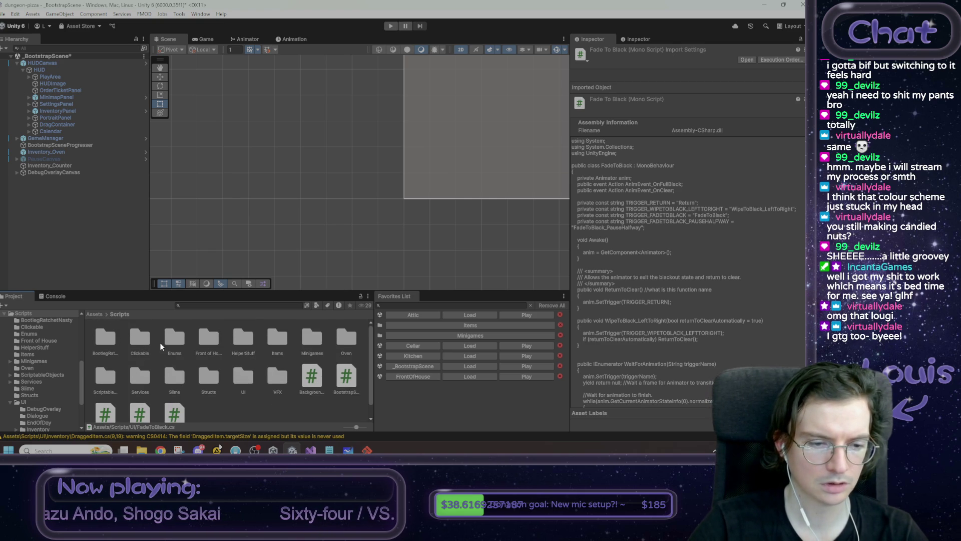
{"action": "double_click", "coordinate": [149, 381]}
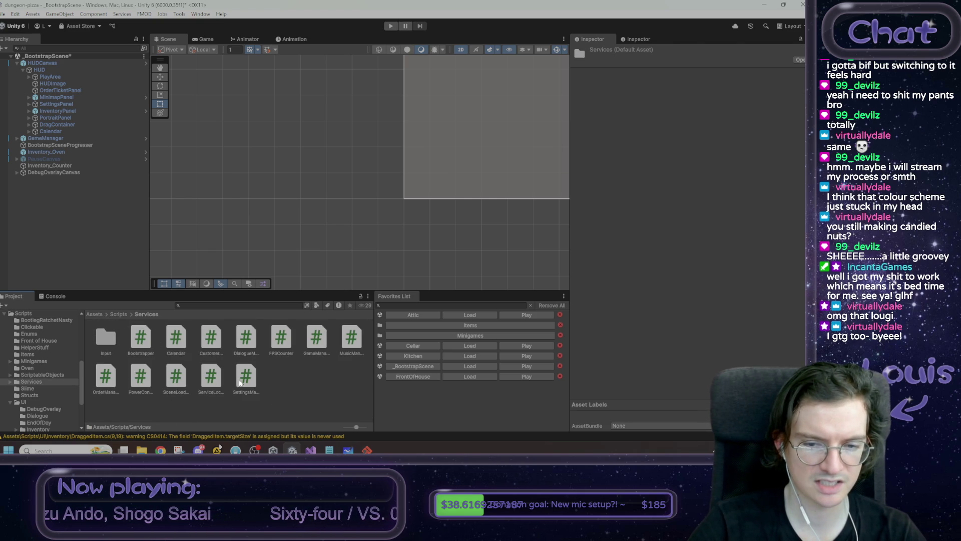
{"action": "double_click", "coordinate": [98, 380]}
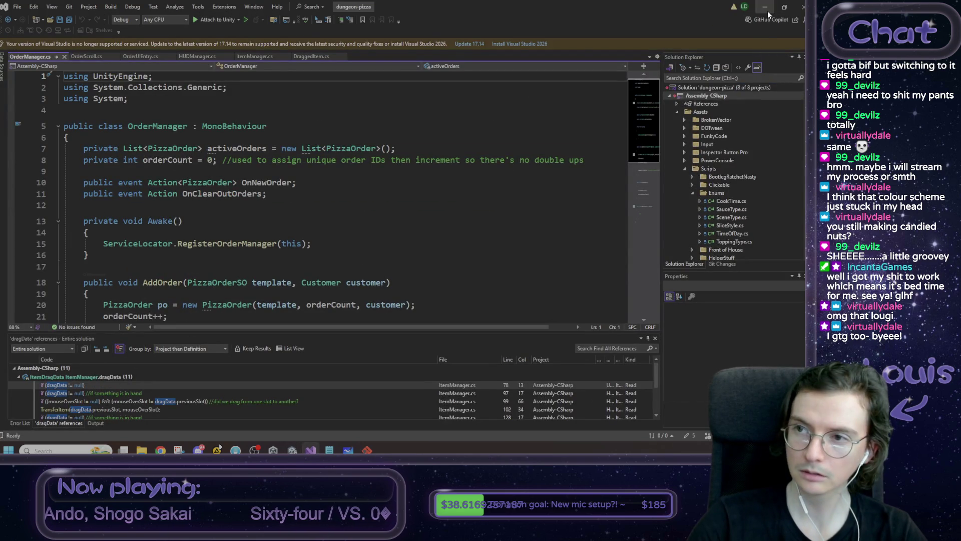
{"action": "left_click", "coordinate": [765, 7]}
{"action": "left_click", "coordinate": [95, 314]}
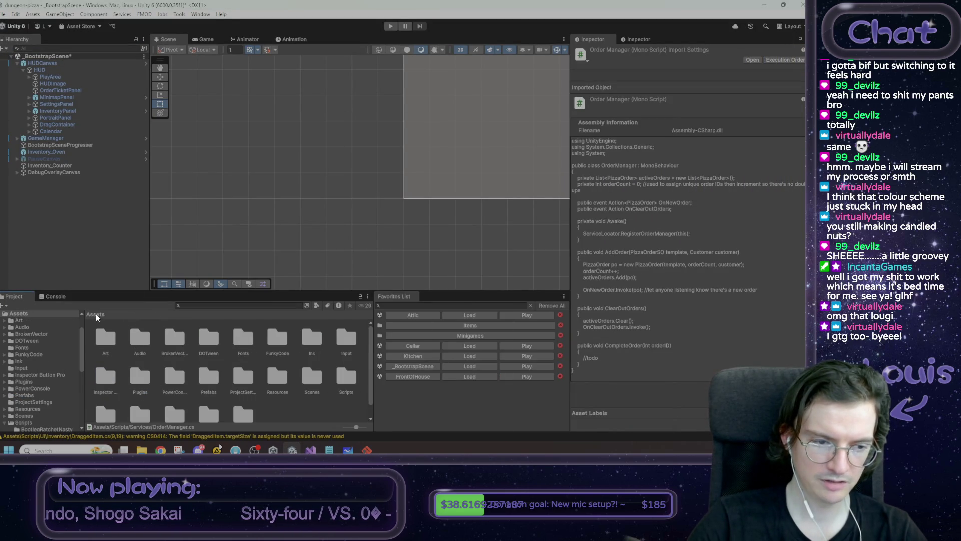
Navigate to the Prefabs/UI/Order folder in the Project window.
{"action": "double_click", "coordinate": [211, 368]}
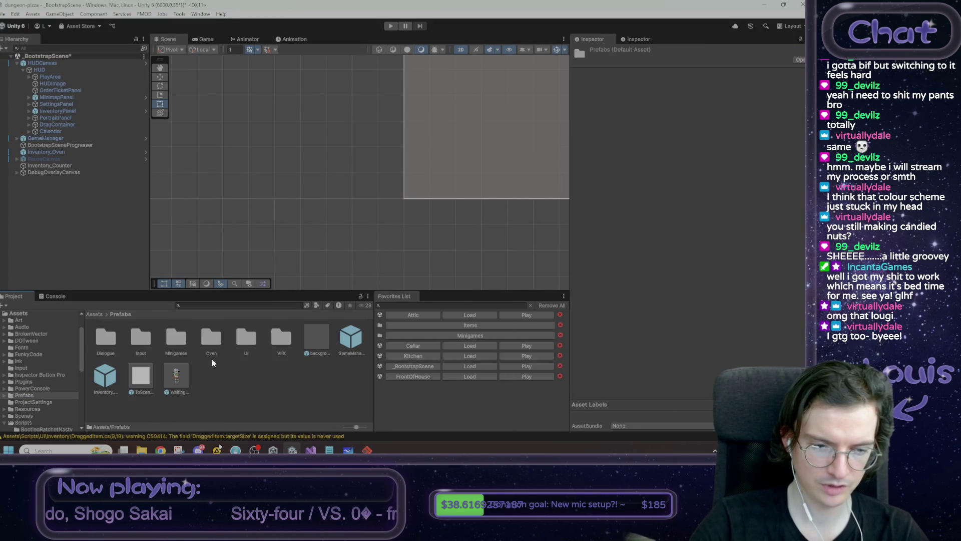
{"action": "left_click", "coordinate": [318, 341]}
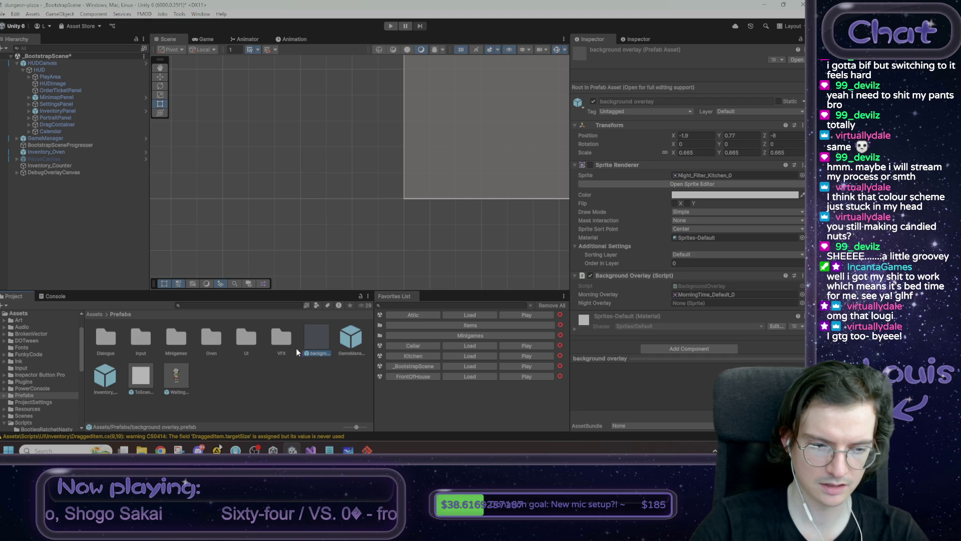
{"action": "double_click", "coordinate": [253, 339]}
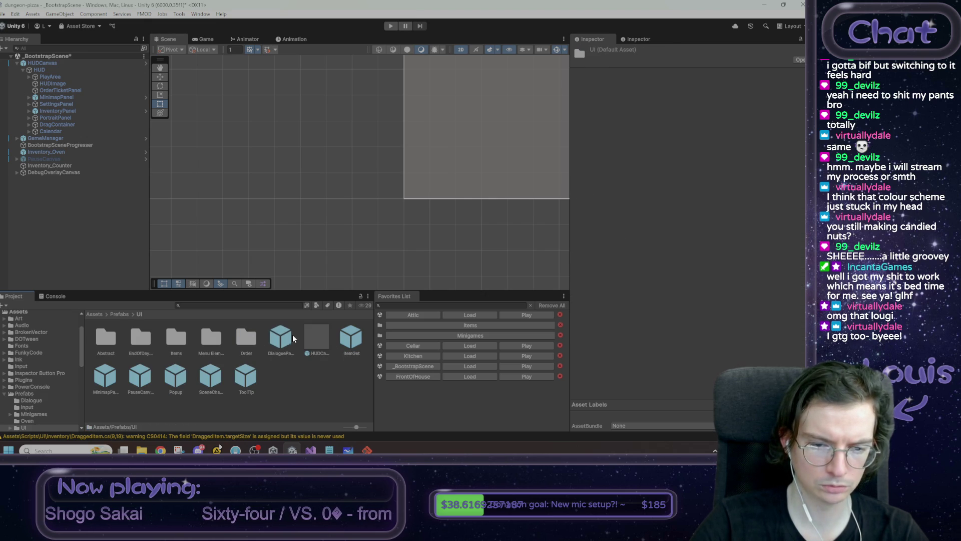
{"action": "double_click", "coordinate": [242, 341]}
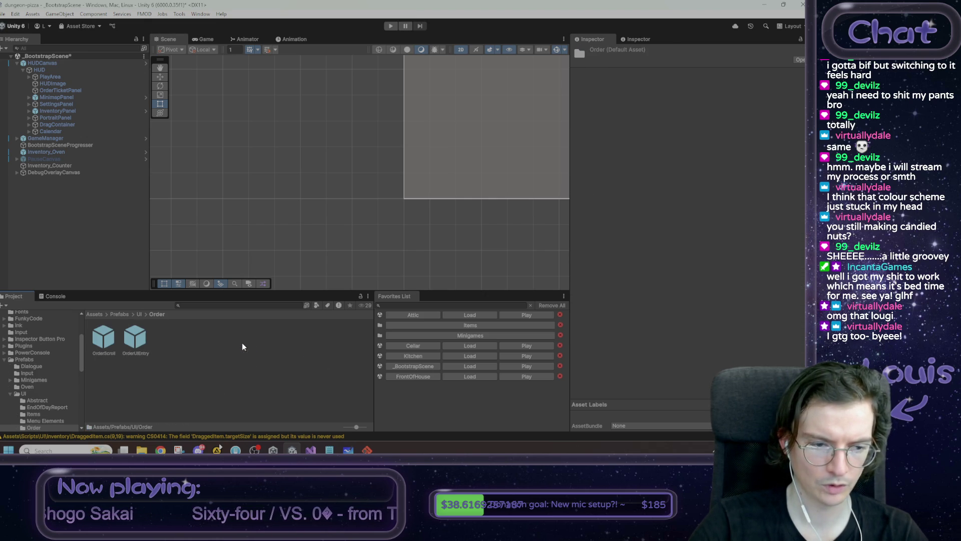
Check the OrderScroll and OrderUIEntry prefabs, then request deletion of OrderUIEntry.
{"action": "left_click", "coordinate": [105, 342]}
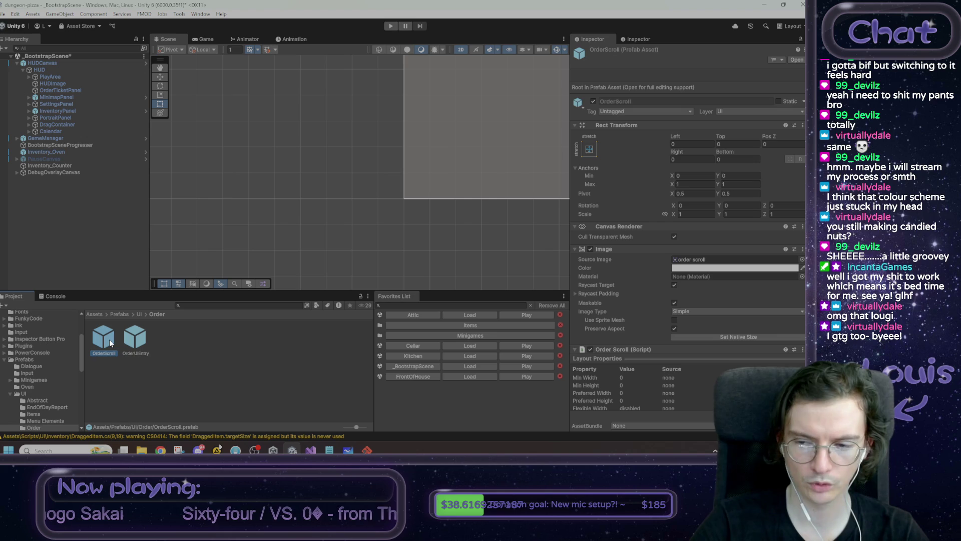
{"action": "left_click", "coordinate": [141, 341]}
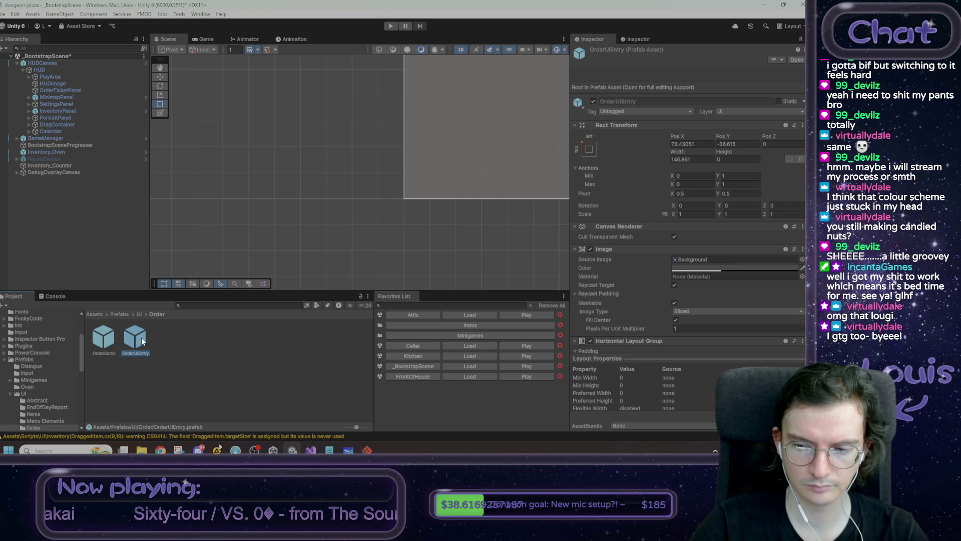
{"action": "key", "text": "Delete"}
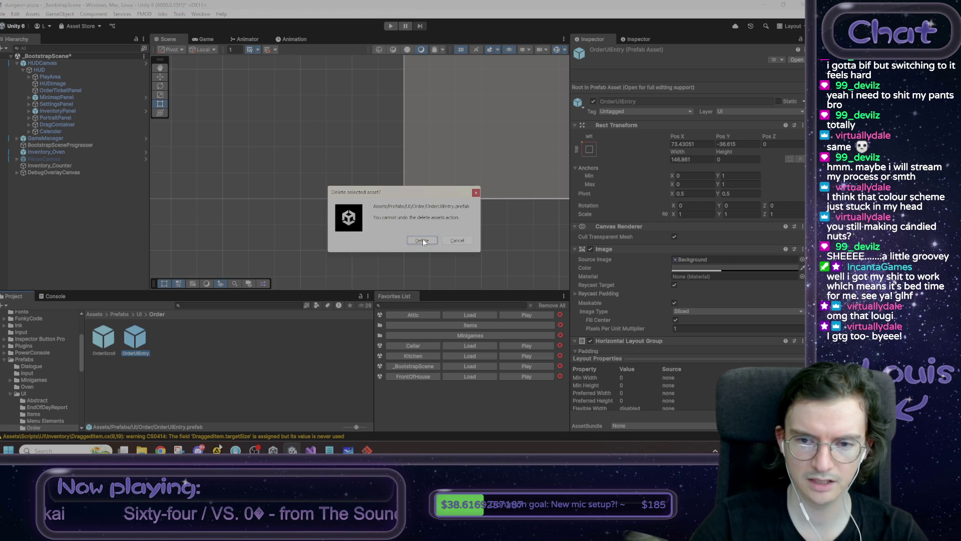
Confirm deleting the OrderUIEntry prefab and also delete the OrderScroll prefab.
{"action": "left_click", "coordinate": [428, 240]}
{"action": "left_click", "coordinate": [120, 347]}
{"action": "key", "text": "Delete"}
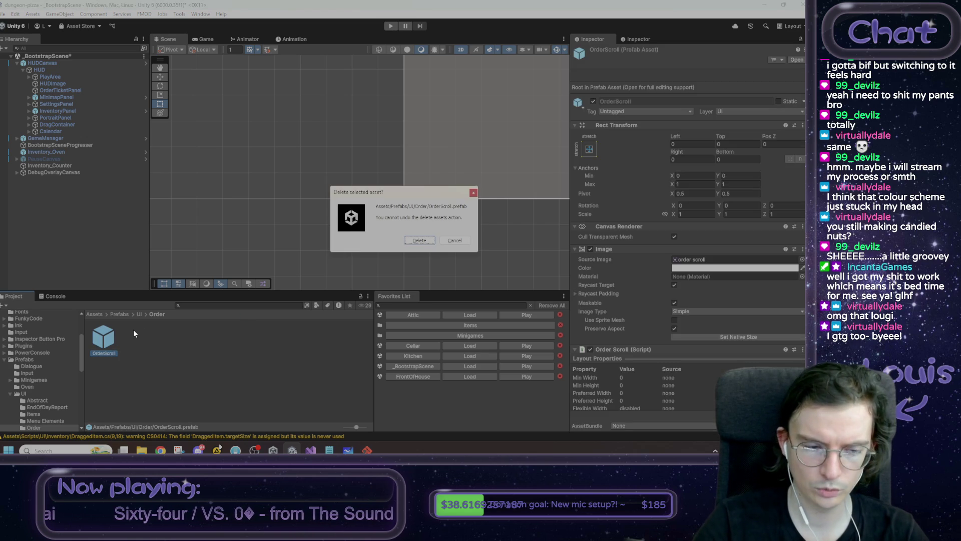
{"action": "left_click", "coordinate": [424, 240]}
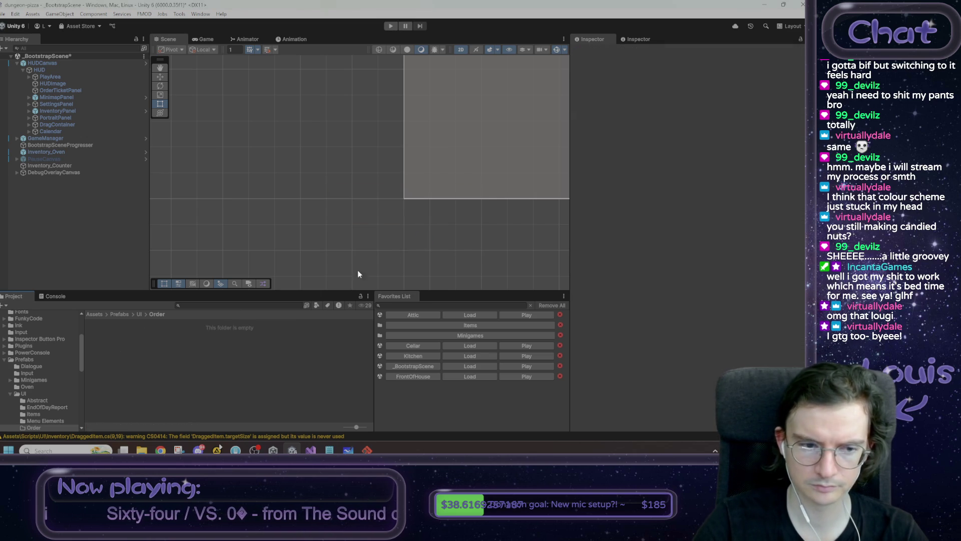
Delete the now-empty Order folder from Prefabs/UI.
{"action": "left_click", "coordinate": [139, 316]}
{"action": "left_click", "coordinate": [245, 338]}
{"action": "key", "text": "Delete"}
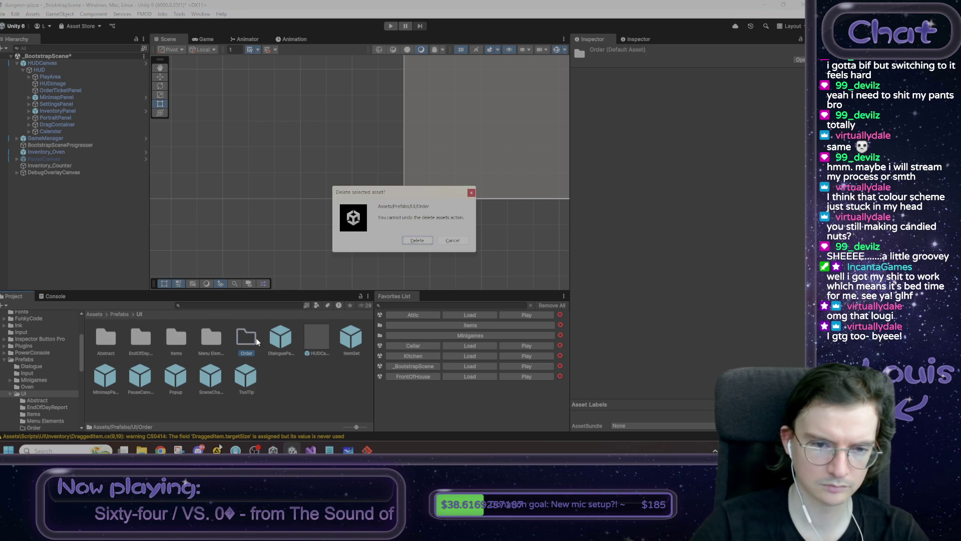
{"action": "left_click", "coordinate": [416, 240]}
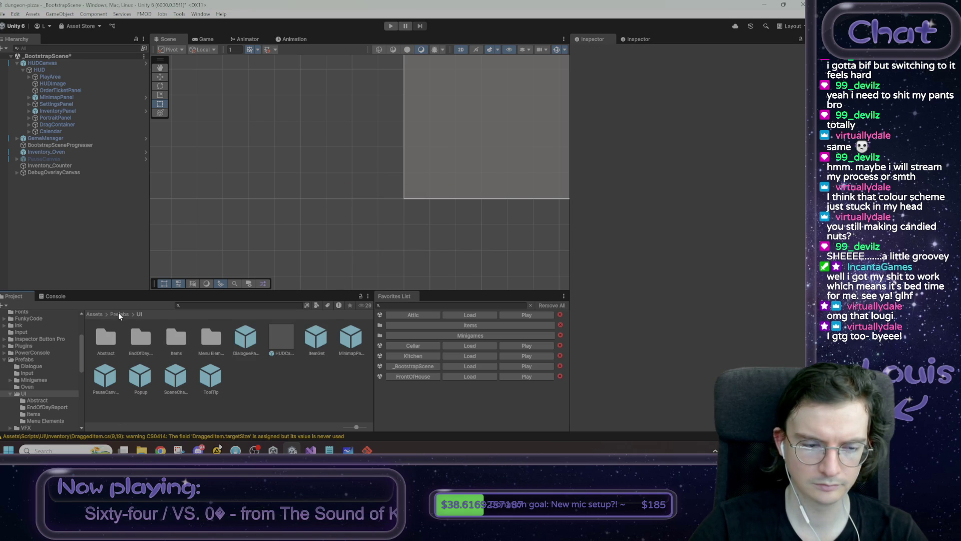
Go back up to Assets and open the Scripts folder, then switch to Visual Studio.
{"action": "left_click", "coordinate": [119, 314]}
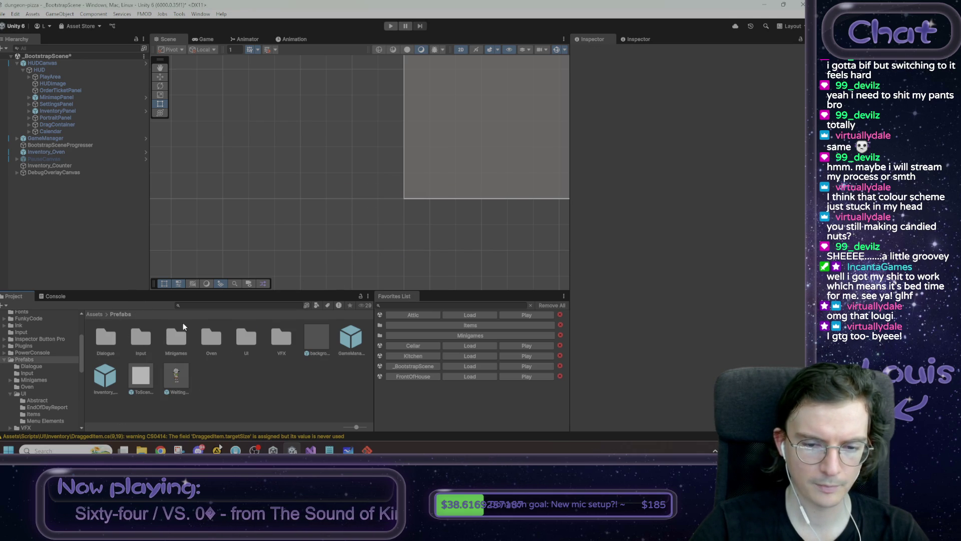
{"action": "left_click", "coordinate": [96, 314]}
{"action": "double_click", "coordinate": [349, 367]}
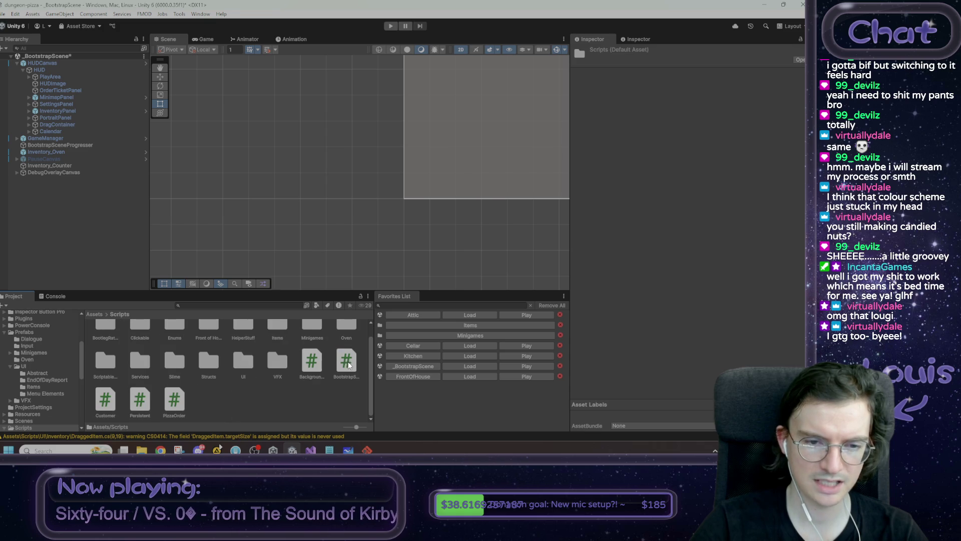
{"action": "left_click", "coordinate": [311, 450]}
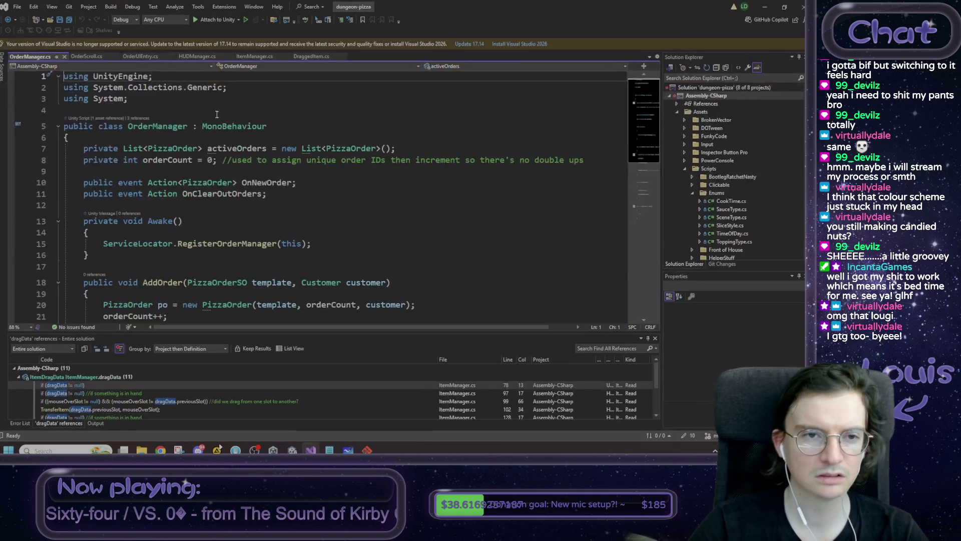
Read through OrderScroll.cs and close its tab.
{"action": "left_click", "coordinate": [86, 56]}
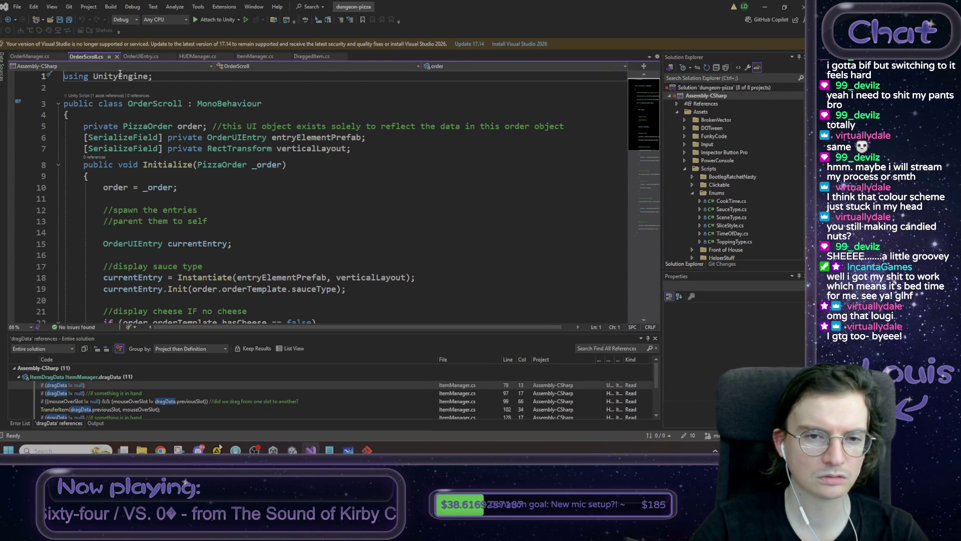
{"action": "scroll", "coordinate": [247, 147], "scroll_direction": "down", "scroll_amount": 3}
{"action": "scroll", "coordinate": [246, 147], "scroll_direction": "down", "scroll_amount": 10}
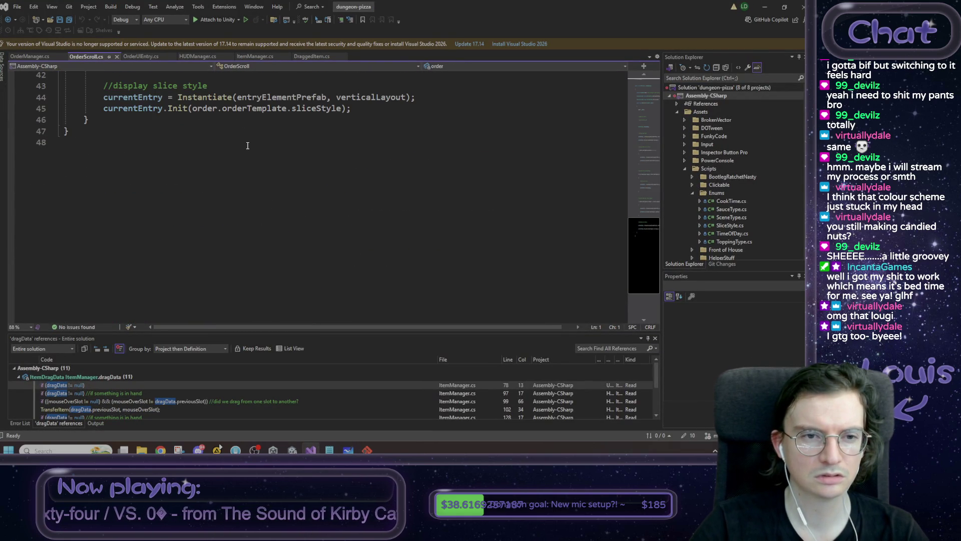
{"action": "scroll", "coordinate": [247, 146], "scroll_direction": "up", "scroll_amount": 5}
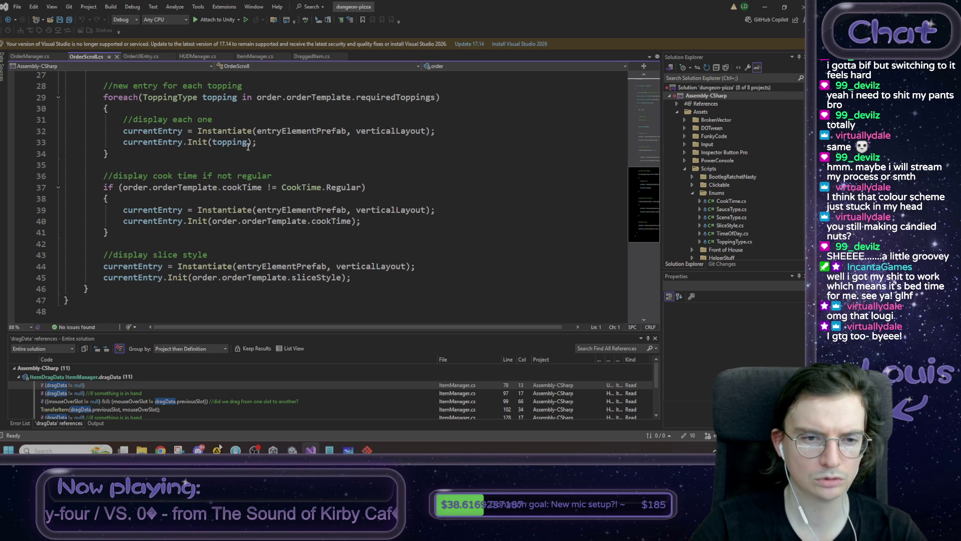
{"action": "scroll", "coordinate": [247, 147], "scroll_direction": "up", "scroll_amount": 9}
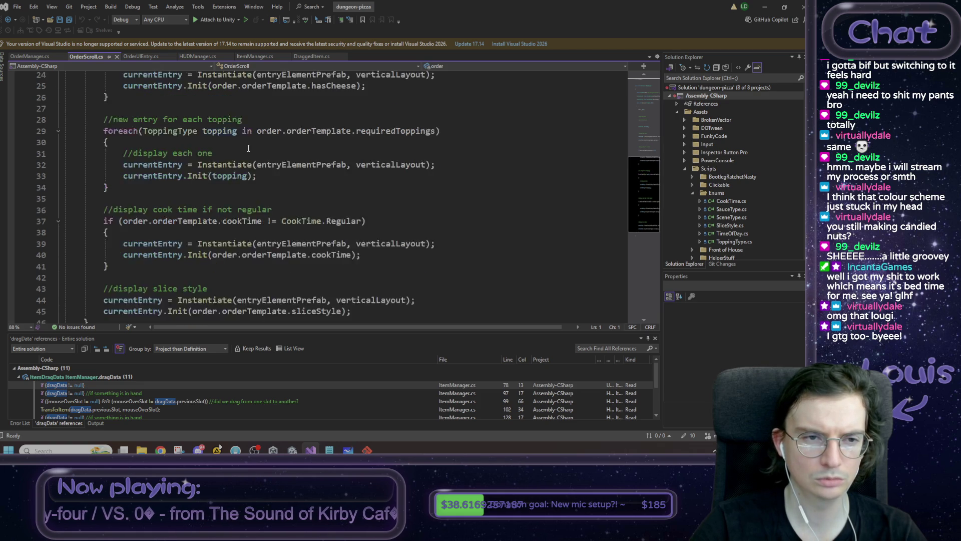
{"action": "middle_click", "coordinate": [90, 55]}
Read through OrderUIEntry.cs, close it, and minimize Visual Studio back to Unity.
{"action": "left_click", "coordinate": [90, 55]}
{"action": "scroll", "coordinate": [165, 148], "scroll_direction": "down", "scroll_amount": 4}
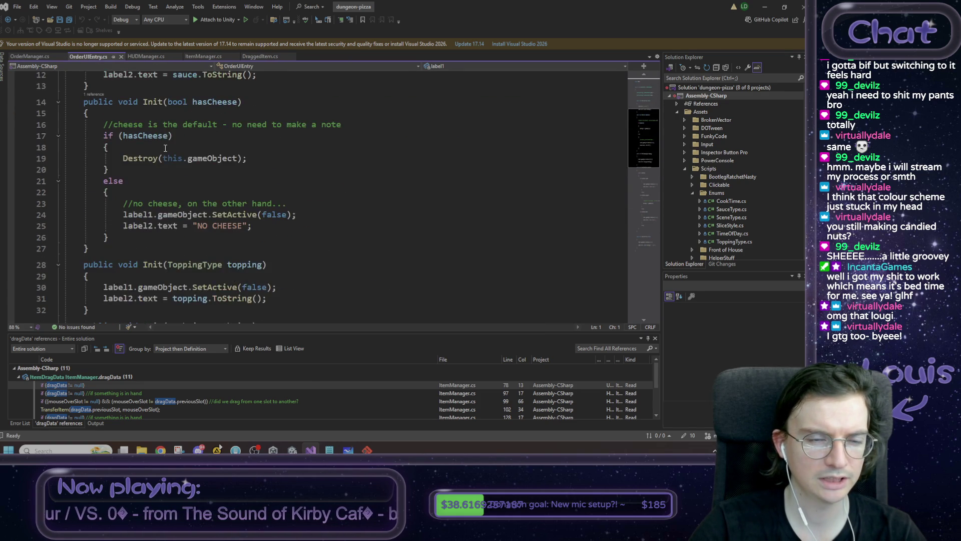
{"action": "scroll", "coordinate": [165, 148], "scroll_direction": "down", "scroll_amount": 10}
{"action": "middle_click", "coordinate": [88, 55]}
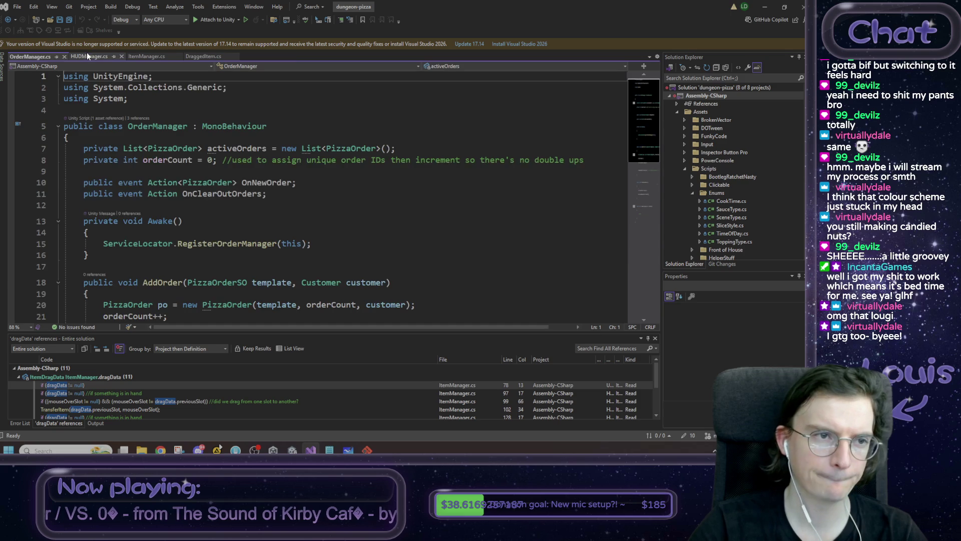
{"action": "left_click", "coordinate": [765, 6]}
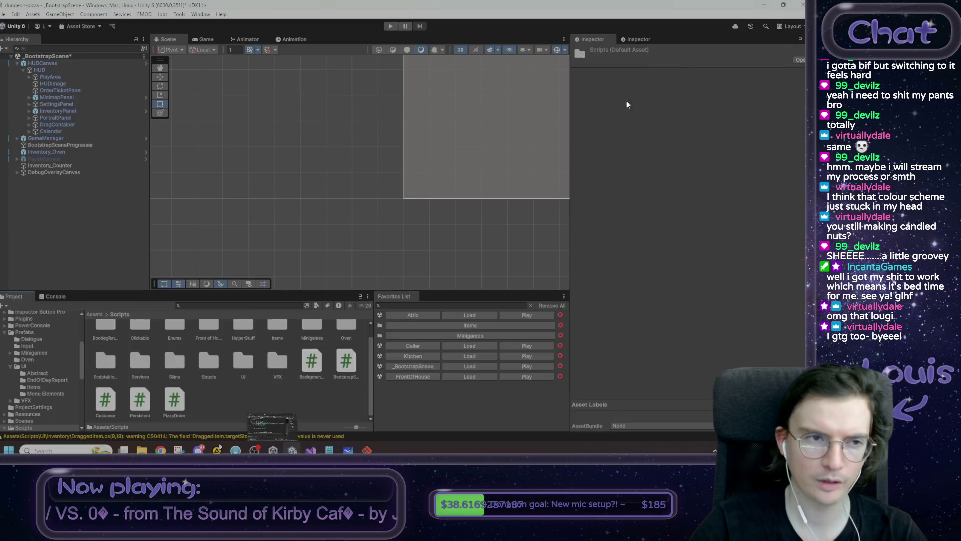
Delete both the OrderUIEntry and OrderScroll scripts from Scripts/UI/OrderTicket, then return to Visual Studio.
{"action": "scroll", "coordinate": [264, 347], "scroll_direction": "up", "scroll_amount": 2}
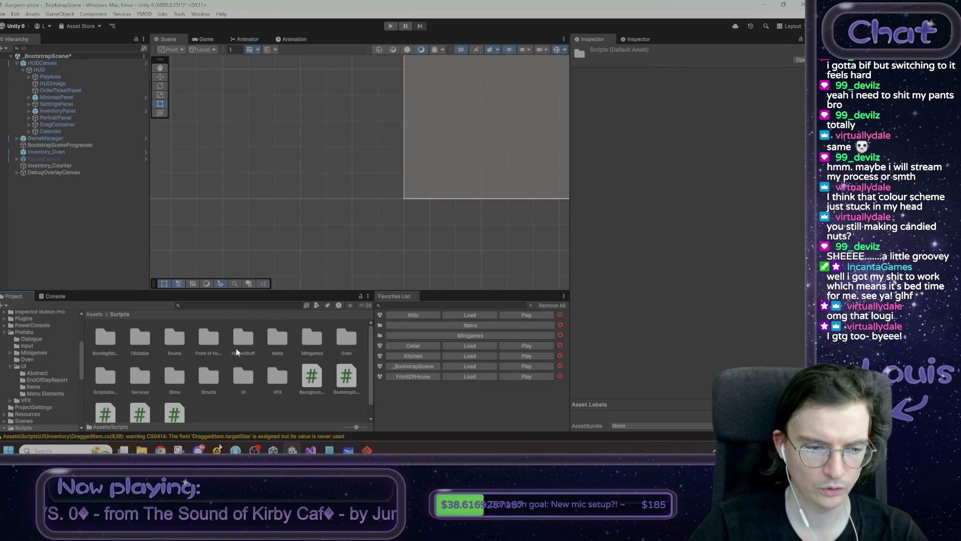
{"action": "double_click", "coordinate": [244, 376]}
{"action": "double_click", "coordinate": [279, 338]}
{"action": "left_click", "coordinate": [135, 338]}
{"action": "left_click", "coordinate": [105, 344], "text": "ctrl"}
{"action": "key", "text": "Delete"}
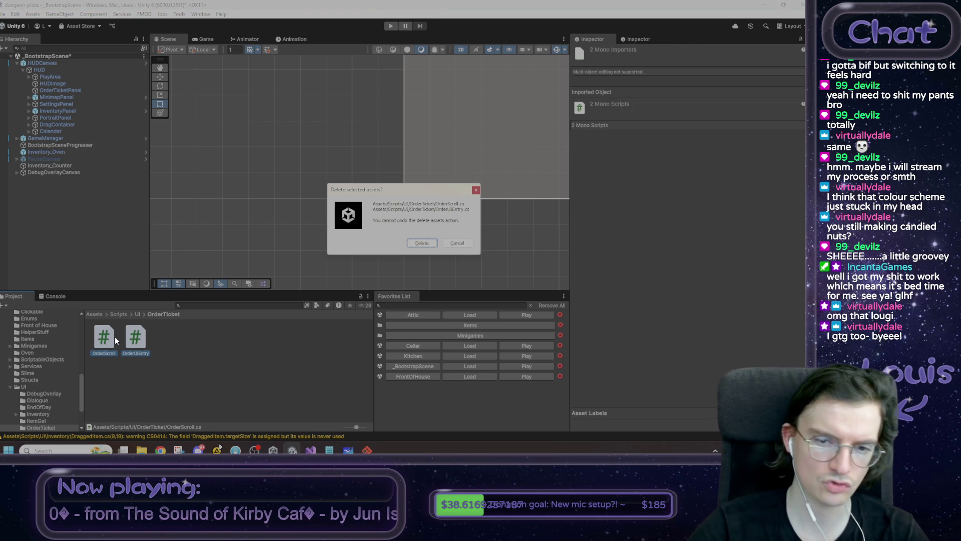
{"action": "left_click", "coordinate": [422, 243]}
{"action": "key", "text": "alt+Tab"}
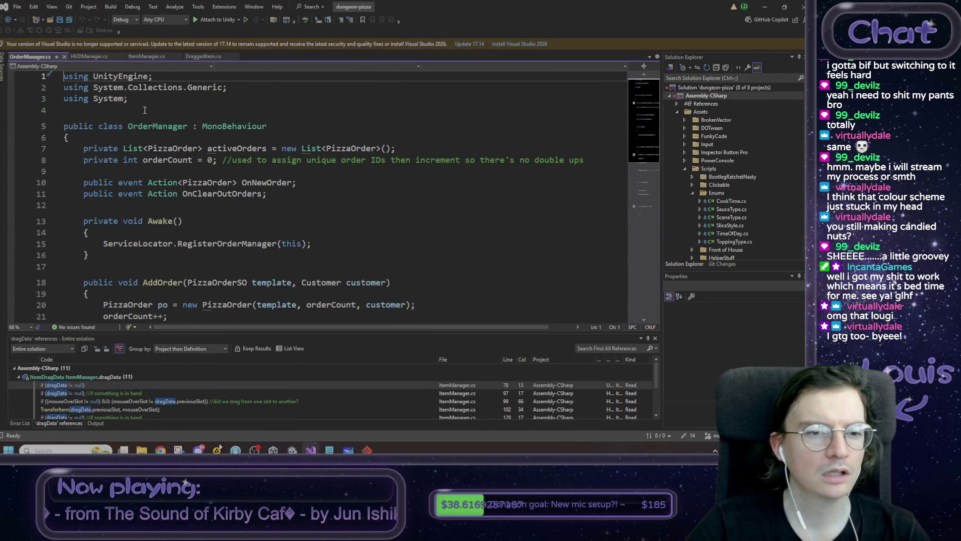
Look over OrderManager.cs around the activeOrders declaration and save the file.
{"action": "scroll", "coordinate": [278, 169], "scroll_direction": "down", "scroll_amount": 6}
{"action": "scroll", "coordinate": [278, 169], "scroll_direction": "up", "scroll_amount": 2}
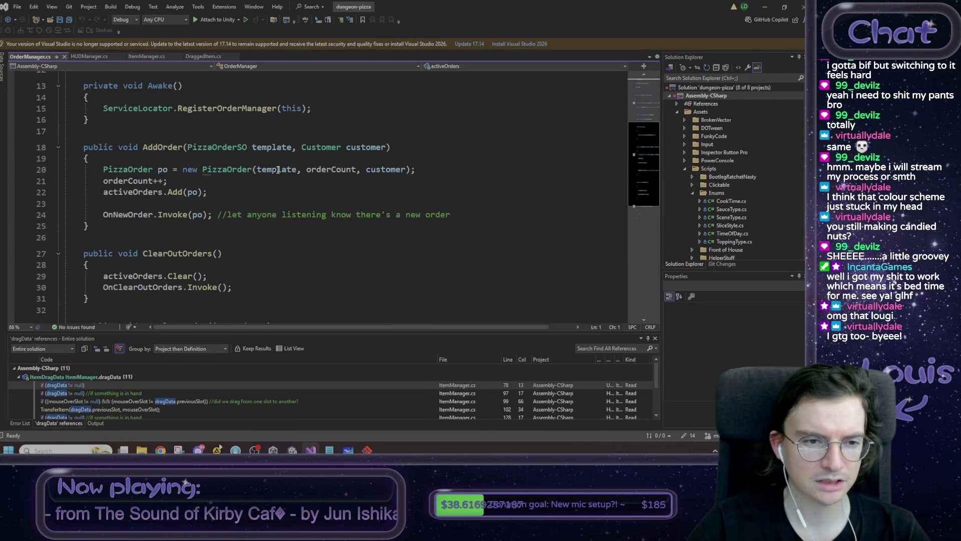
{"action": "scroll", "coordinate": [278, 172], "scroll_direction": "up", "scroll_amount": 4}
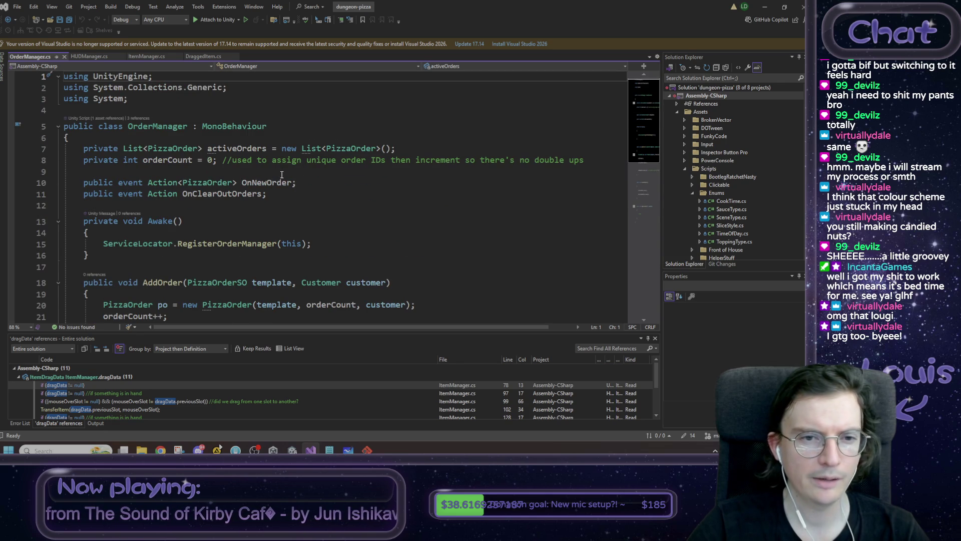
{"action": "left_click", "coordinate": [411, 150]}
{"action": "key", "text": "ctrl+s"}
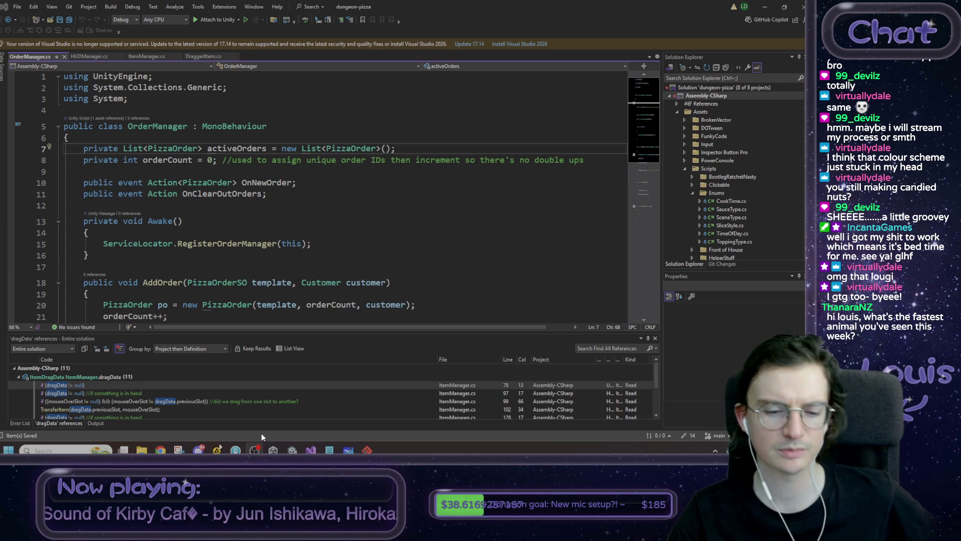
{"action": "left_click", "coordinate": [310, 449]}
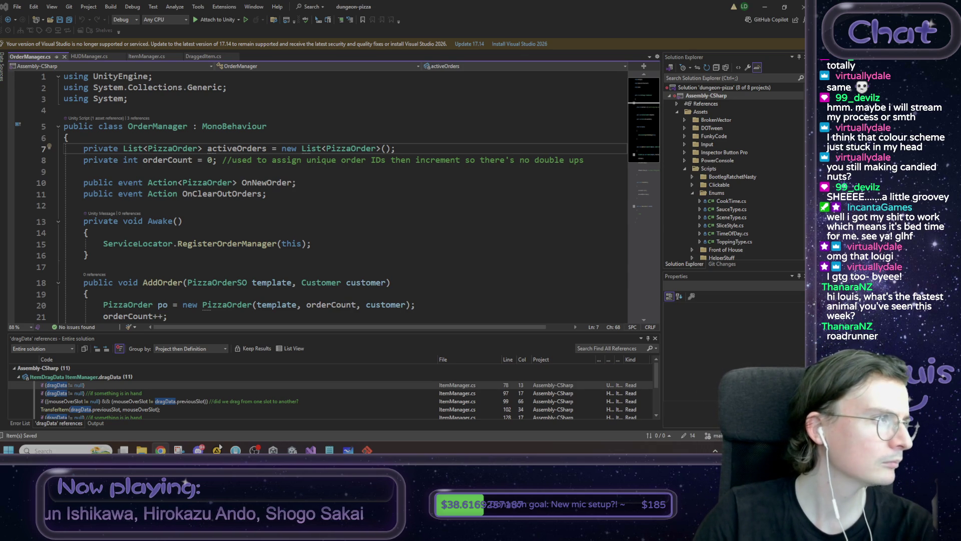
Switch to Chrome showing the Wikipedia Roadrunner article.
{"action": "key", "text": "alt+Tab"}
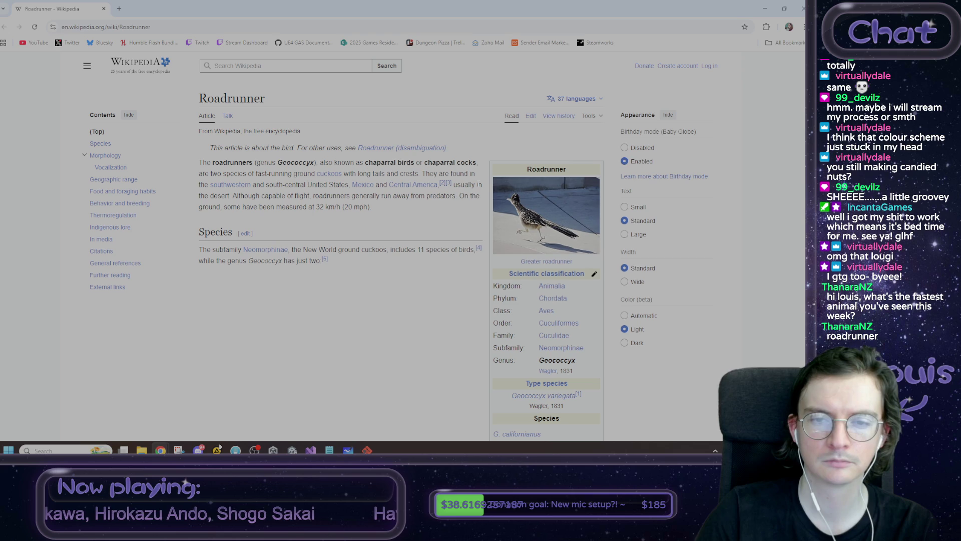
View the roadrunner photo and the roadrunner-with-lizard image enlarged, closing each afterward.
{"action": "left_click", "coordinate": [546, 189]}
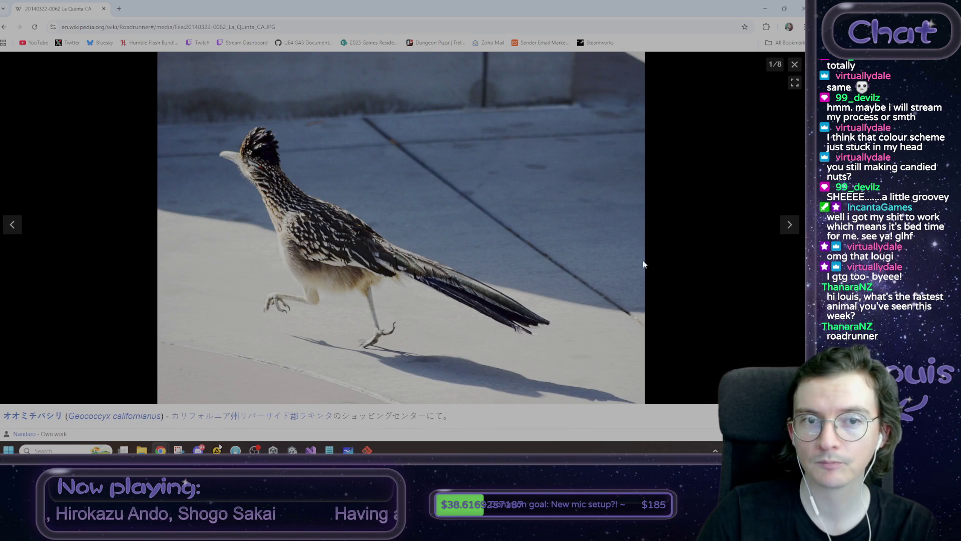
{"action": "left_click", "coordinate": [795, 64]}
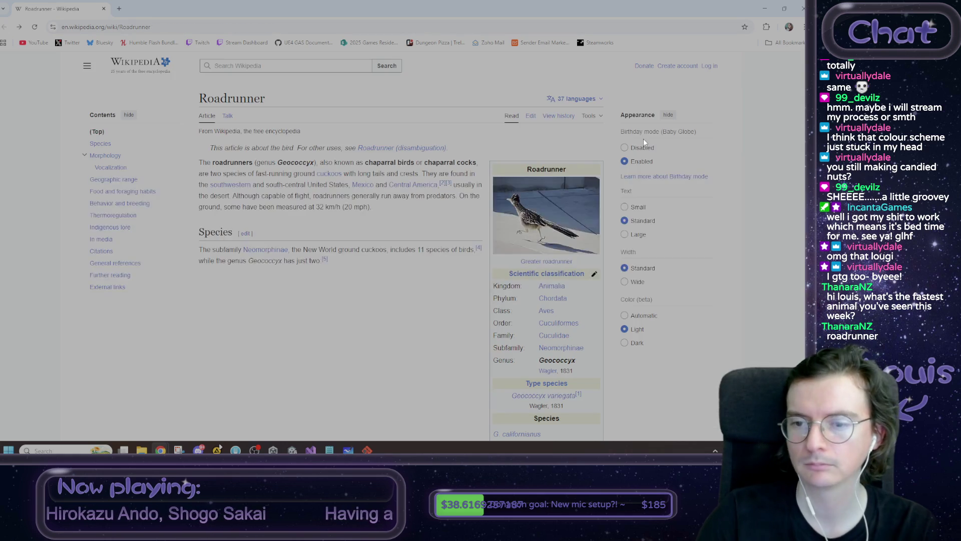
{"action": "scroll", "coordinate": [385, 142], "scroll_direction": "down", "scroll_amount": 5}
{"action": "scroll", "coordinate": [385, 142], "scroll_direction": "down", "scroll_amount": 5}
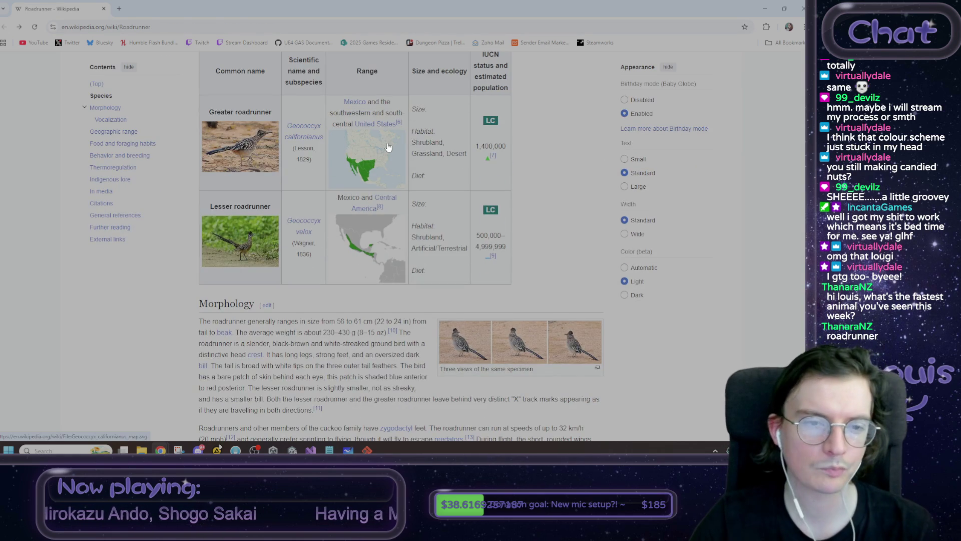
{"action": "scroll", "coordinate": [387, 139], "scroll_direction": "up", "scroll_amount": 2}
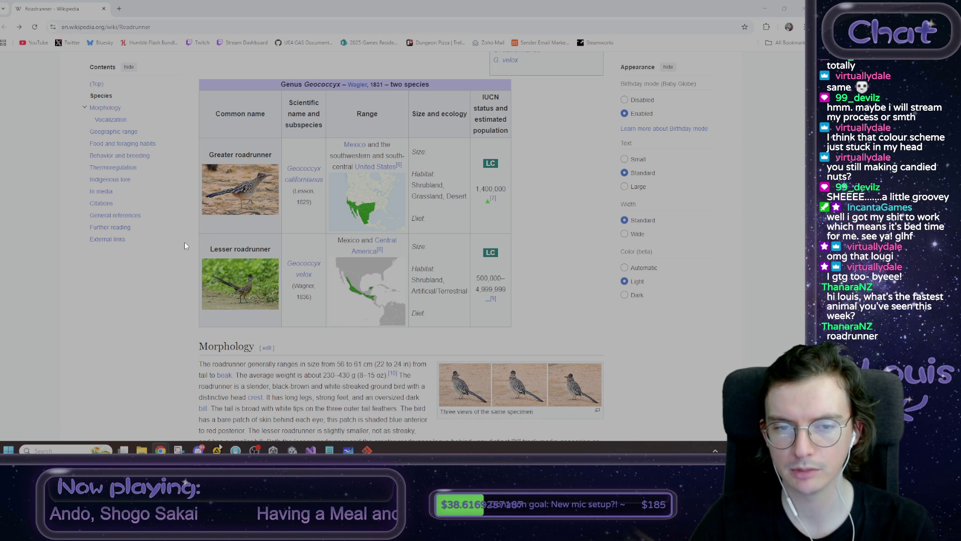
{"action": "scroll", "coordinate": [184, 242], "scroll_direction": "down", "scroll_amount": 10}
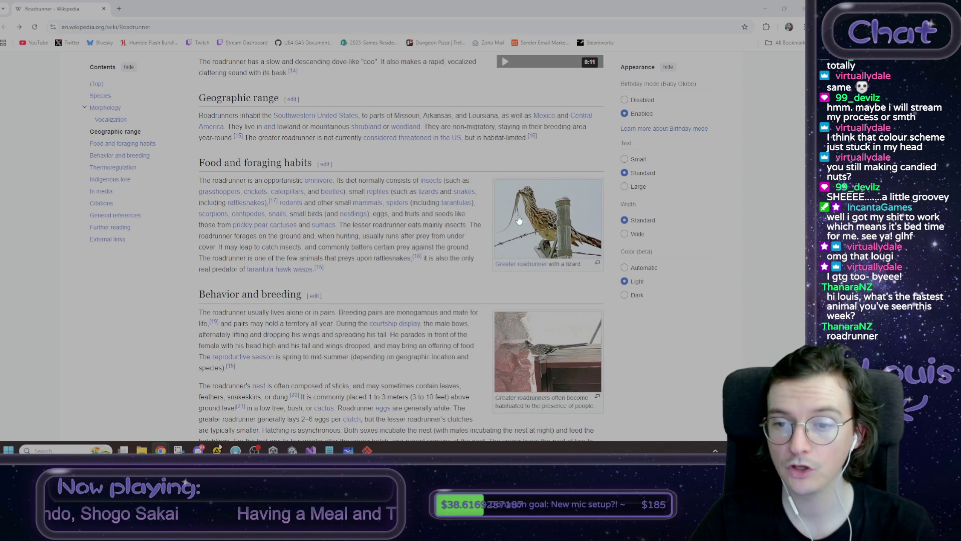
{"action": "left_click", "coordinate": [519, 221]}
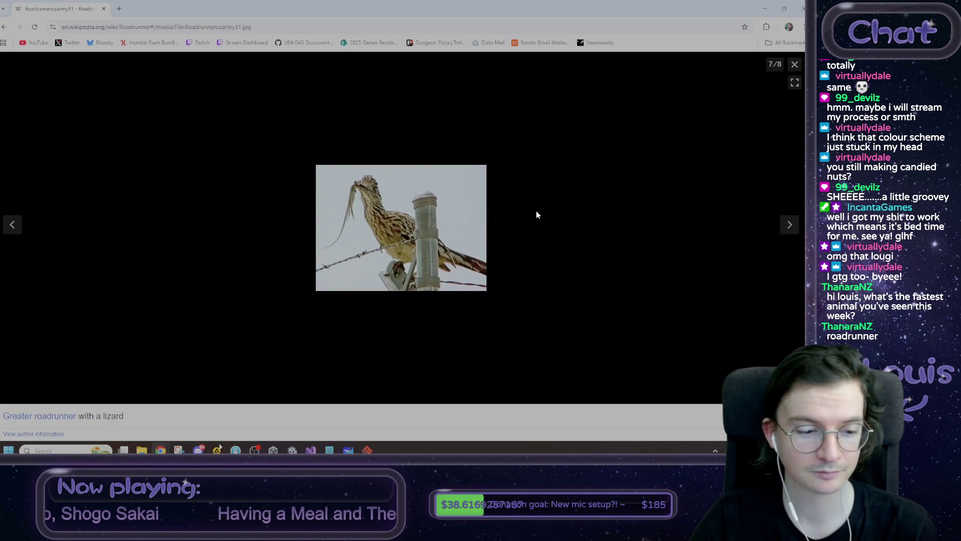
{"action": "left_click", "coordinate": [795, 64]}
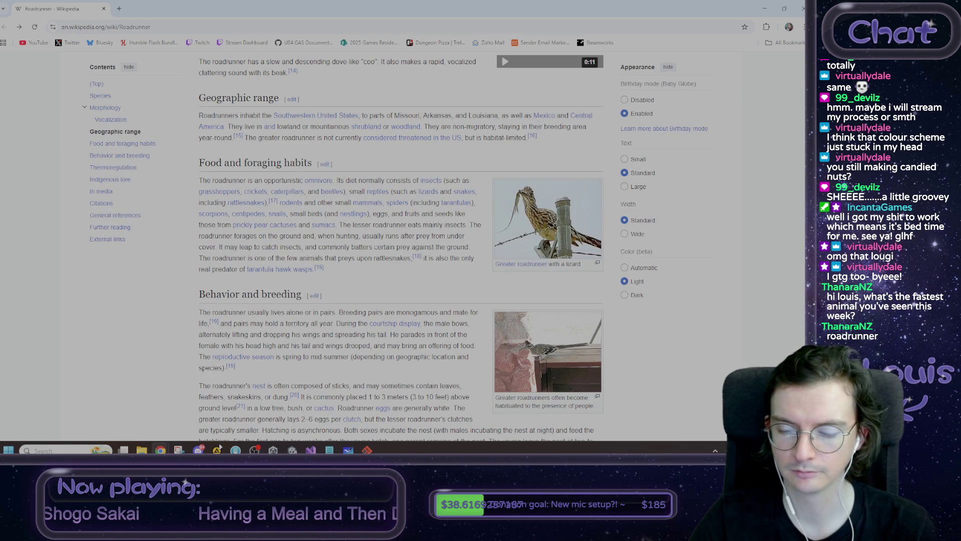
Scroll down to the In media section, then switch back to Visual Studio.
{"action": "scroll", "coordinate": [368, 211], "scroll_direction": "down", "scroll_amount": 5}
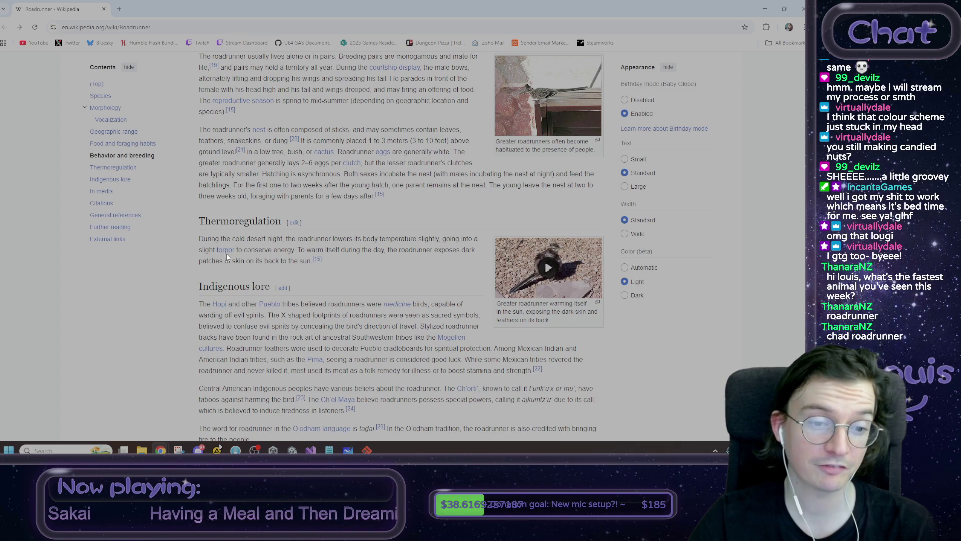
{"action": "mouse_move", "coordinate": [226, 251]}
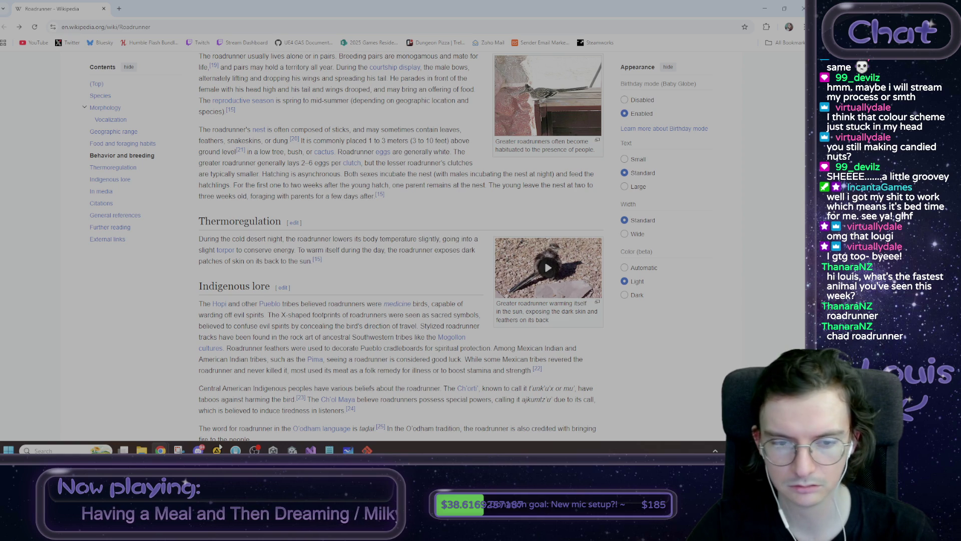
{"action": "scroll", "coordinate": [429, 243], "scroll_direction": "down", "scroll_amount": 2}
{"action": "scroll", "coordinate": [429, 243], "scroll_direction": "down", "scroll_amount": 2}
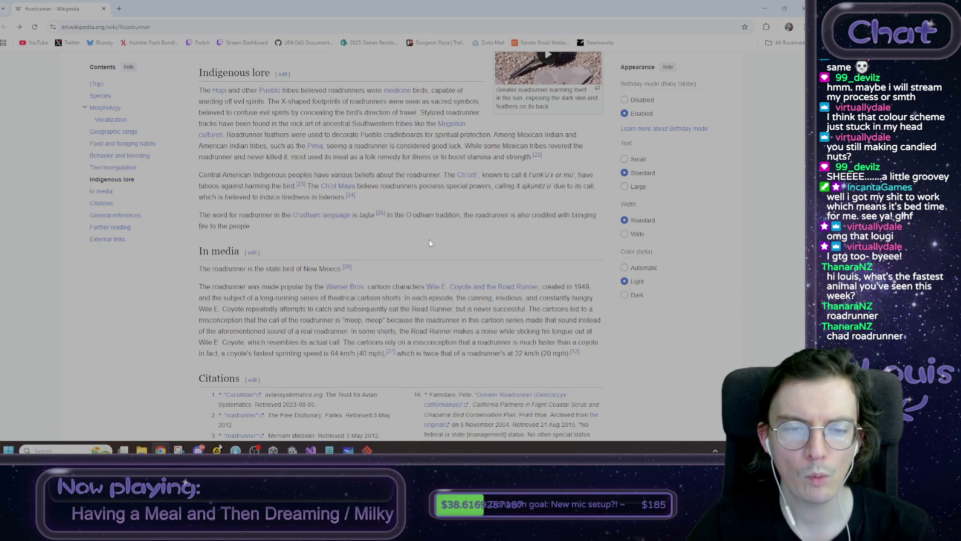
{"action": "scroll", "coordinate": [429, 243], "scroll_direction": "down", "scroll_amount": 1}
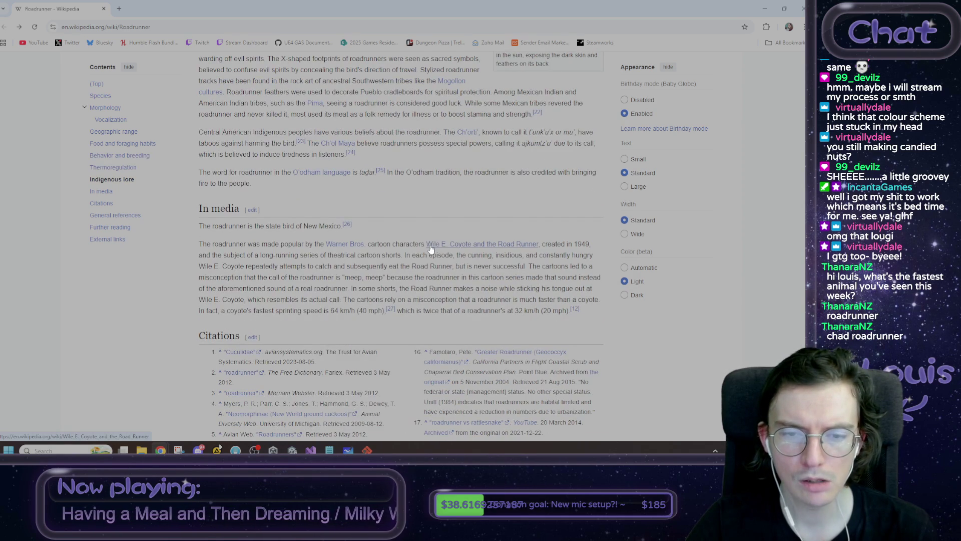
{"action": "key", "text": "alt+Tab"}
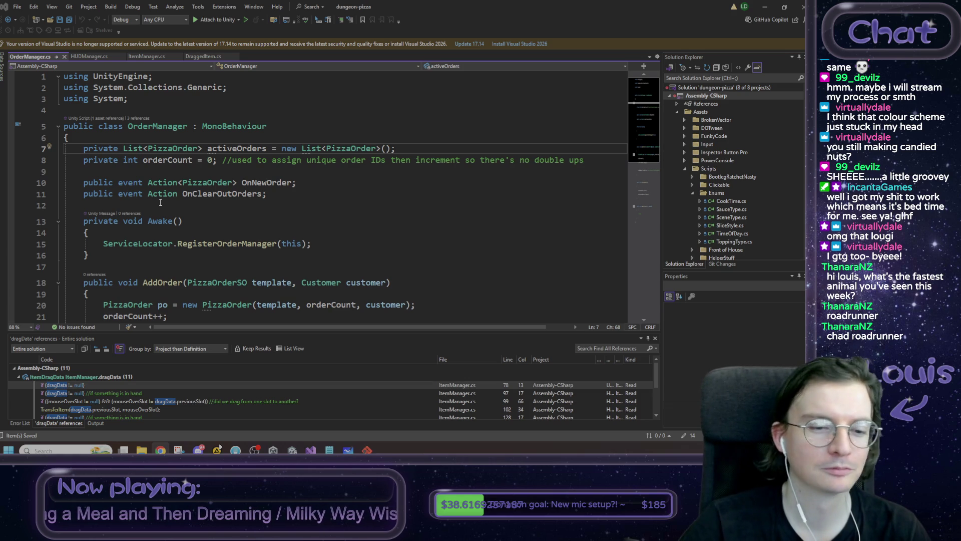
Scroll through OrderManager.cs and minimize Visual Studio to reveal Unity.
{"action": "scroll", "coordinate": [271, 199], "scroll_direction": "down", "scroll_amount": 2}
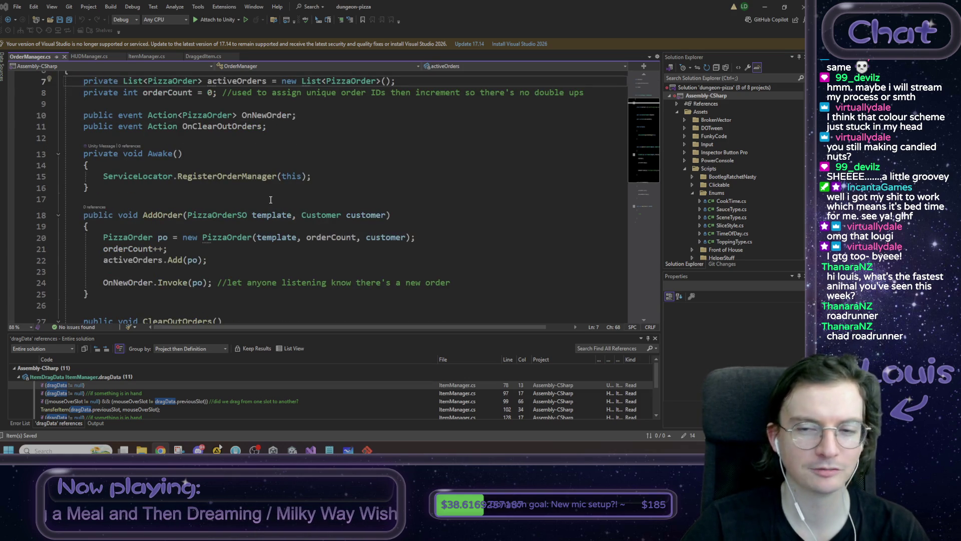
{"action": "scroll", "coordinate": [270, 199], "scroll_direction": "down", "scroll_amount": 4}
{"action": "scroll", "coordinate": [270, 199], "scroll_direction": "up", "scroll_amount": 6}
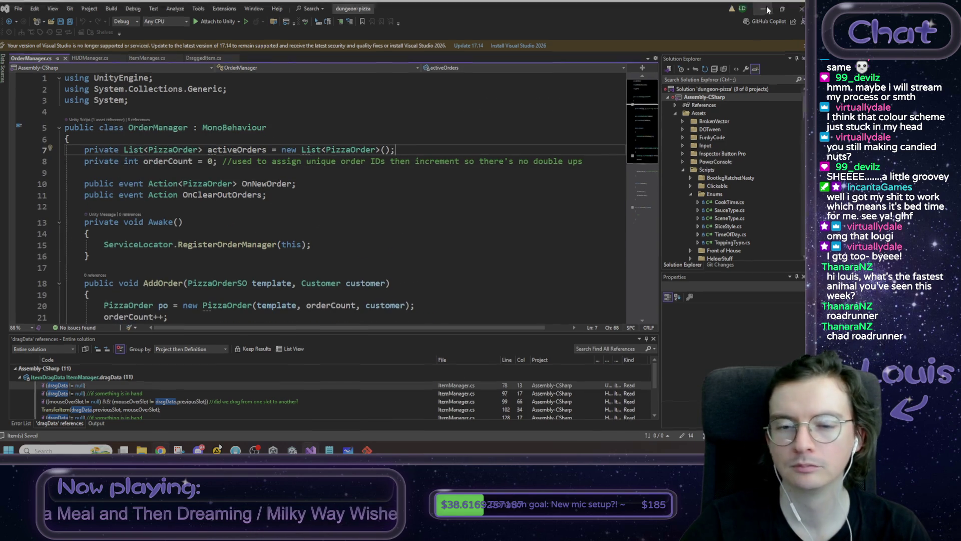
{"action": "left_click", "coordinate": [767, 6]}
Load the FrontOfHouse scene, saving the current scene's changes first.
{"action": "left_click_drag", "start_coordinate": [402, 135], "coordinate": [272, 190]}
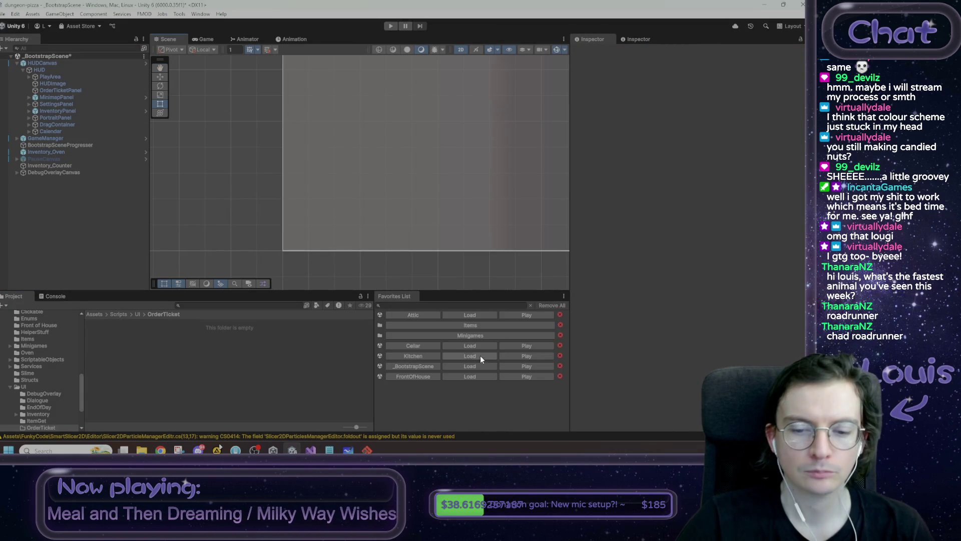
{"action": "left_click", "coordinate": [476, 376]}
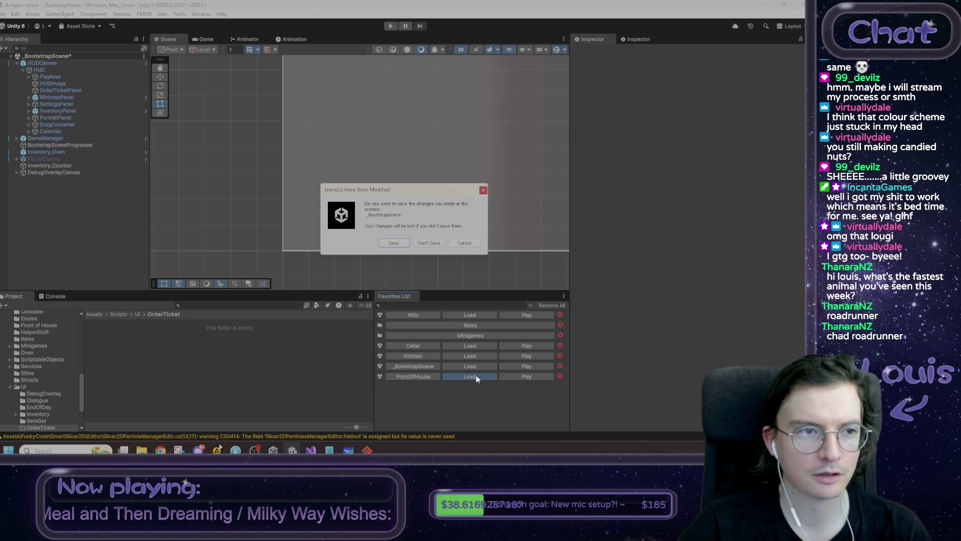
{"action": "left_click", "coordinate": [395, 244]}
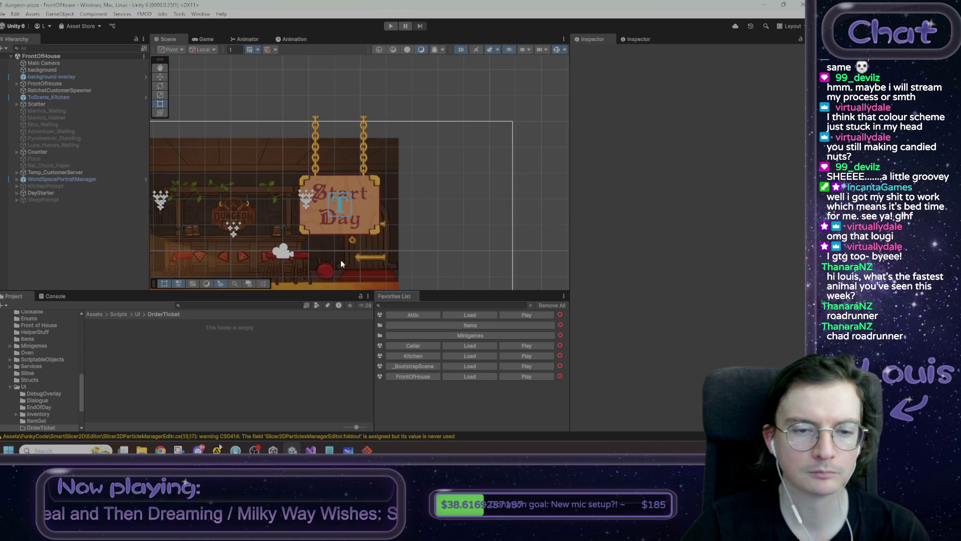
{"action": "scroll", "coordinate": [340, 260], "scroll_direction": "up", "scroll_amount": 3}
{"action": "left_click_drag", "start_coordinate": [428, 157], "coordinate": [464, 194]}
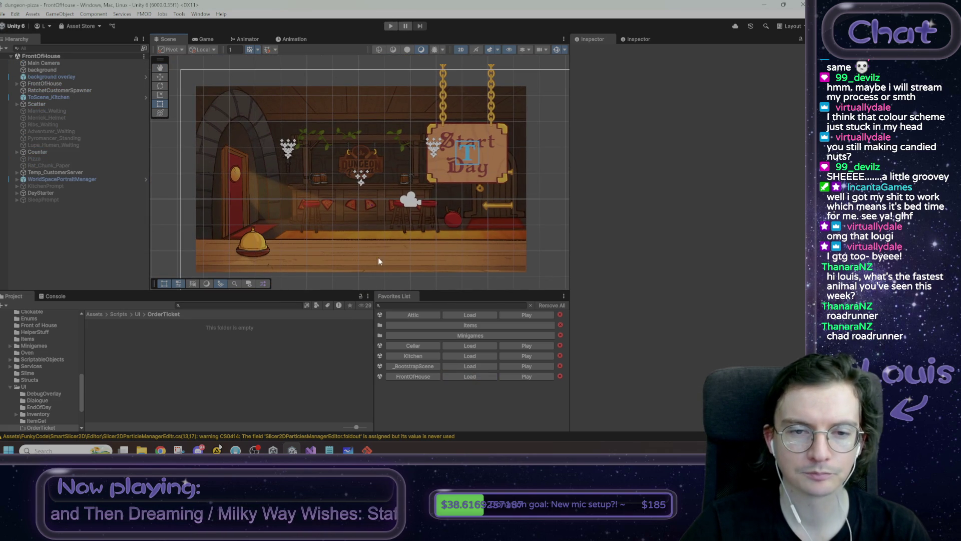
Play the game: start Day 1, accept Max's pizza, visit kitchen and cellar, return front.
{"action": "left_click", "coordinate": [390, 26]}
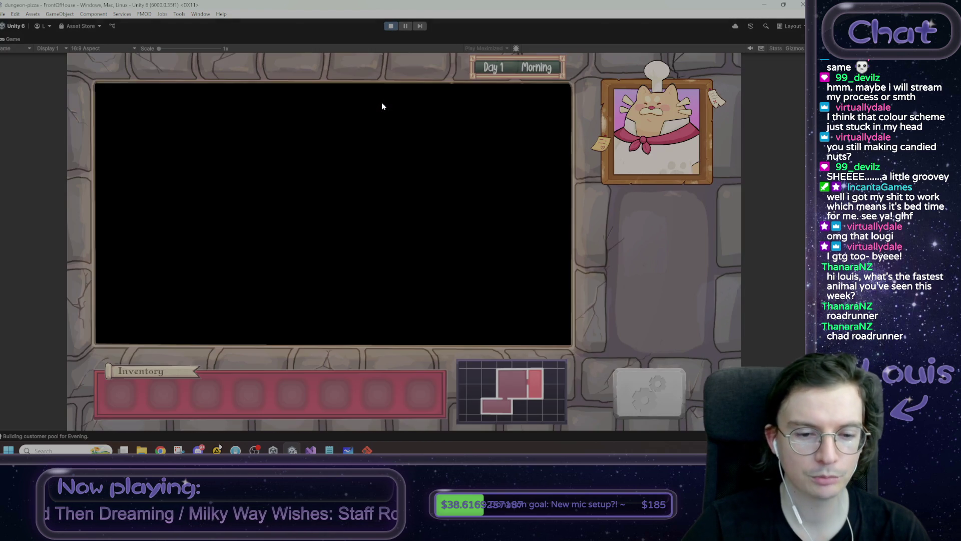
{"action": "left_click", "coordinate": [494, 153]}
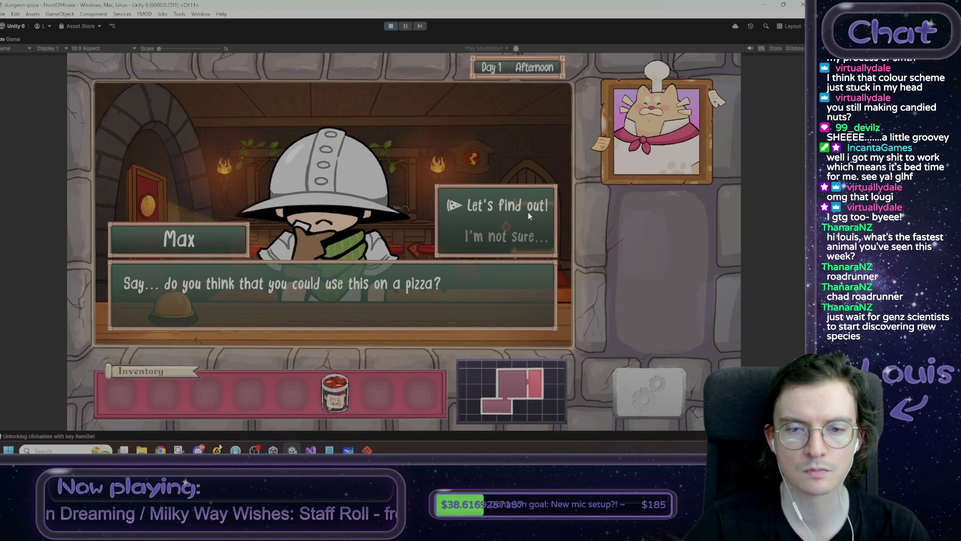
{"action": "left_click", "coordinate": [514, 204]}
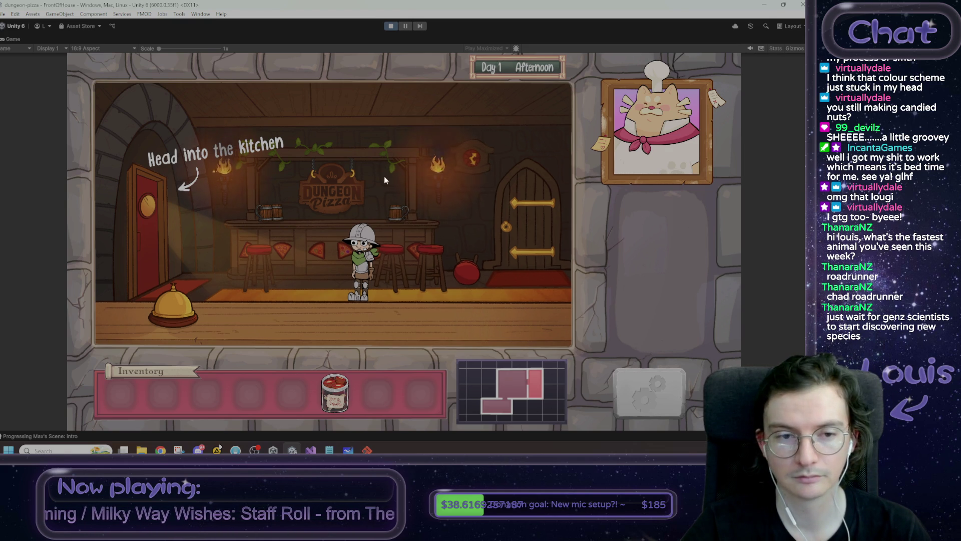
{"action": "left_click", "coordinate": [142, 238]}
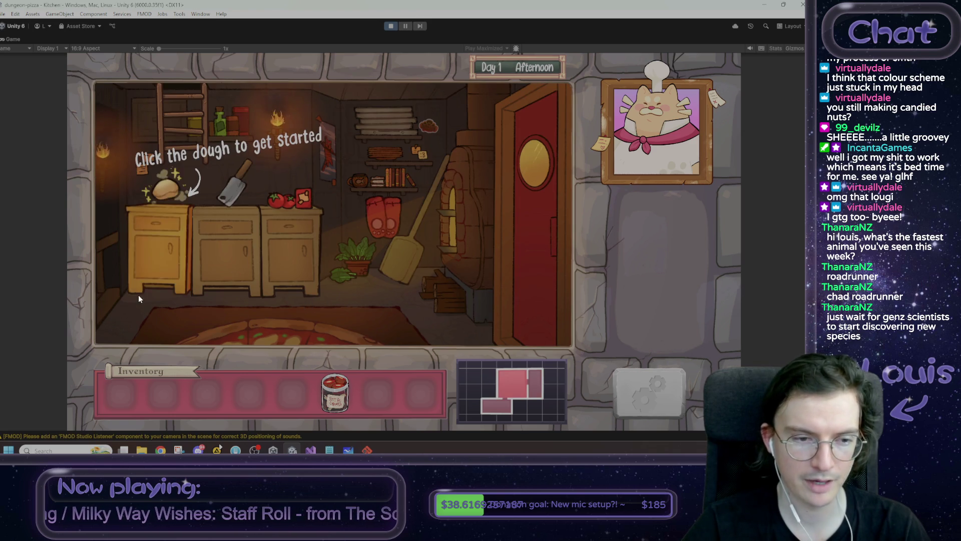
{"action": "left_click", "coordinate": [109, 299]}
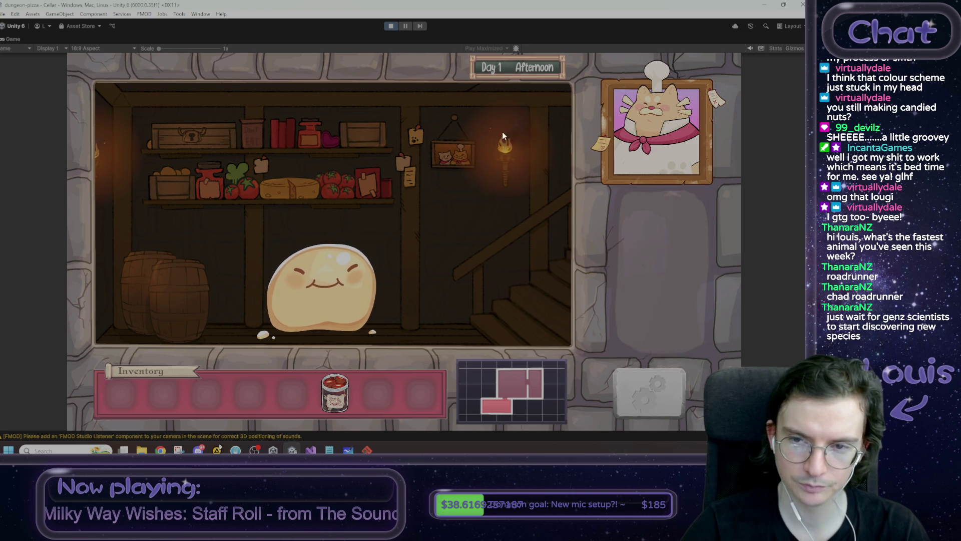
{"action": "left_click", "coordinate": [547, 285]}
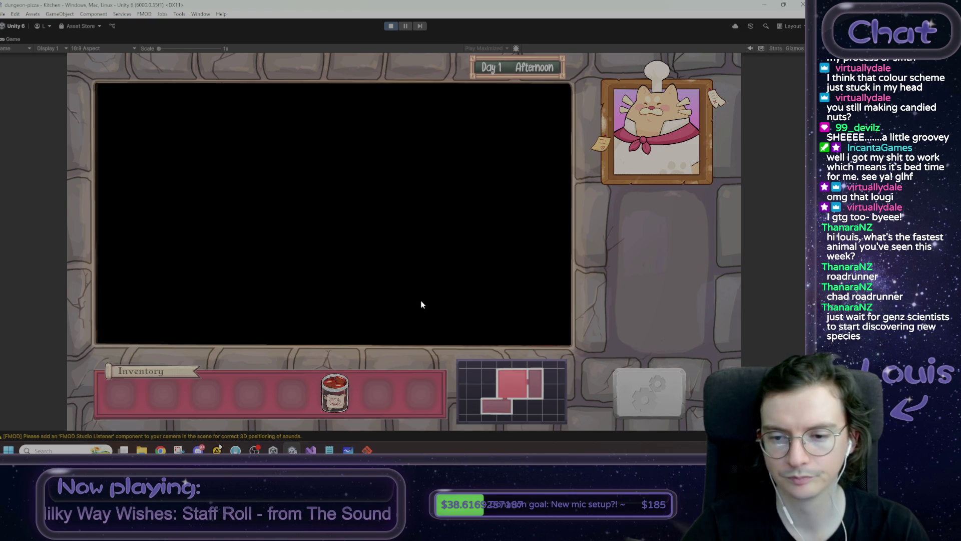
{"action": "left_click", "coordinate": [559, 278]}
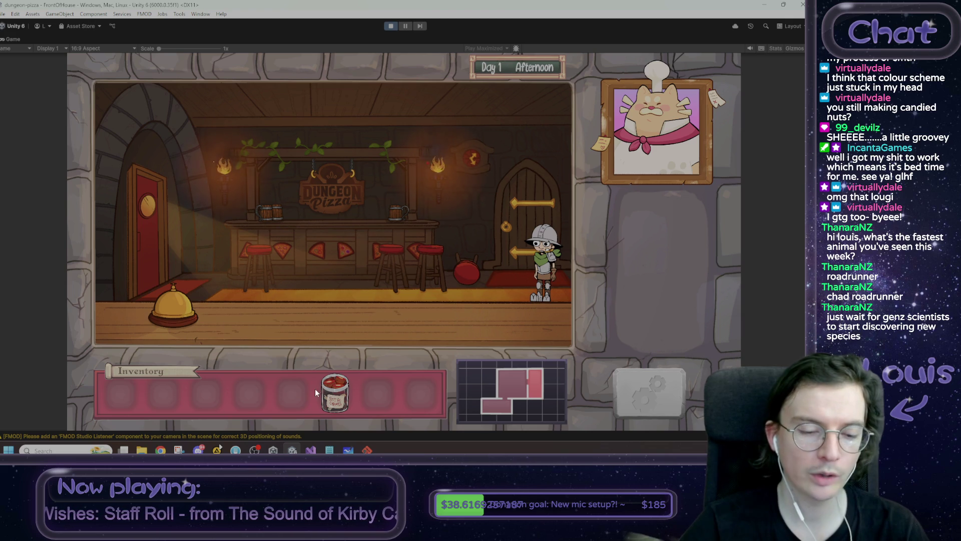
Snip the whole game view with Snipping Tool.
{"action": "left_click", "coordinate": [179, 449]}
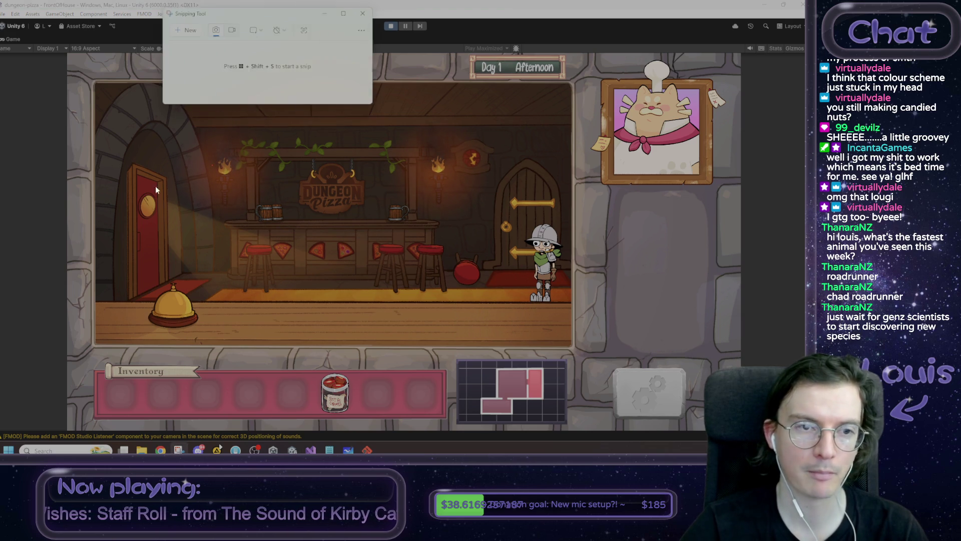
{"action": "left_click", "coordinate": [173, 28]}
{"action": "mouse_move", "coordinate": [61, 44]}
{"action": "left_mouse_down"}
{"action": "mouse_move", "coordinate": [226, 145]}
{"action": "mouse_move", "coordinate": [783, 436]}
{"action": "mouse_move", "coordinate": [768, 438]}
{"action": "left_mouse_up"}
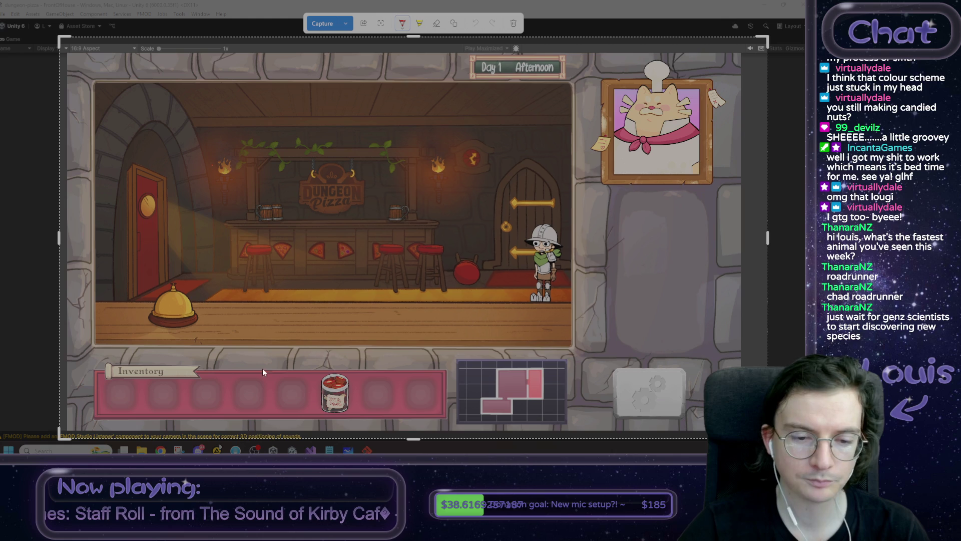
Doodle red strokes and a circle around the inventory jar, then discard the snip.
{"action": "mouse_move", "coordinate": [302, 374]}
{"action": "left_mouse_down"}
{"action": "mouse_move", "coordinate": [296, 413]}
{"action": "mouse_move", "coordinate": [191, 417]}
{"action": "left_mouse_up"}
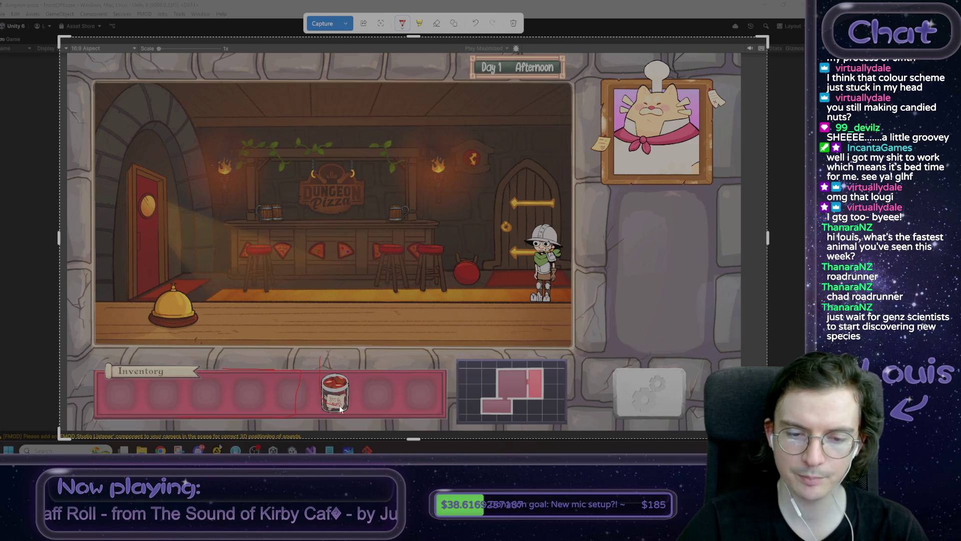
{"action": "left_click_drag", "start_coordinate": [366, 417], "coordinate": [371, 425]}
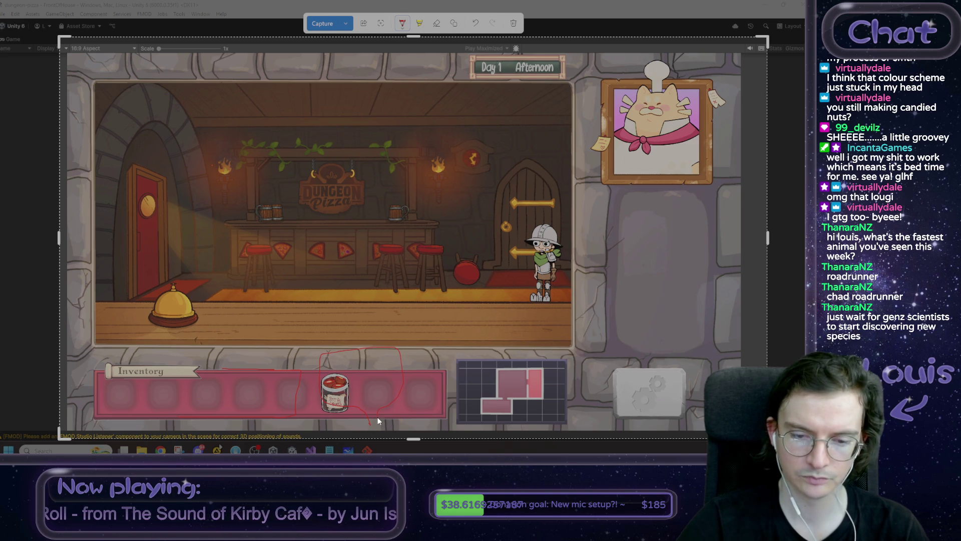
{"action": "left_click_drag", "start_coordinate": [369, 359], "coordinate": [340, 382]}
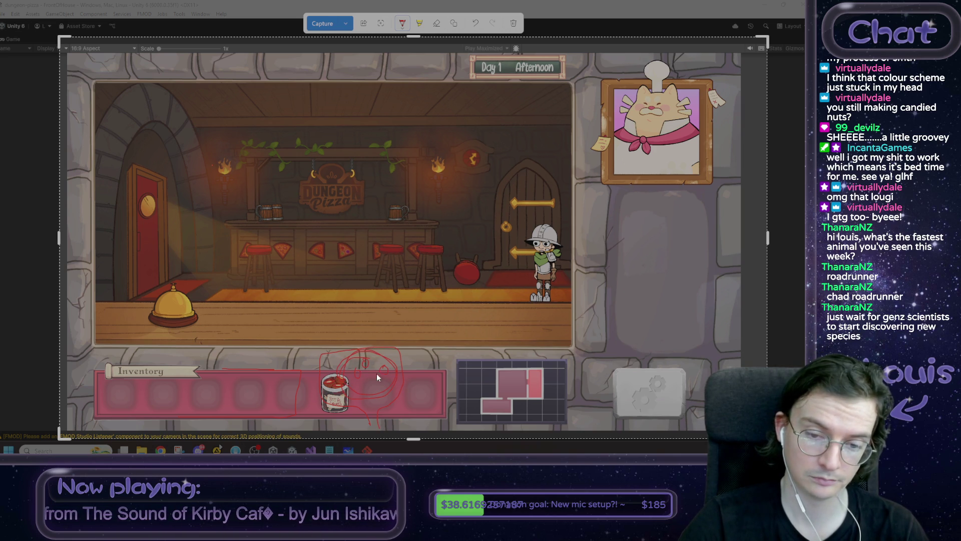
{"action": "left_click_drag", "start_coordinate": [354, 368], "coordinate": [352, 360]}
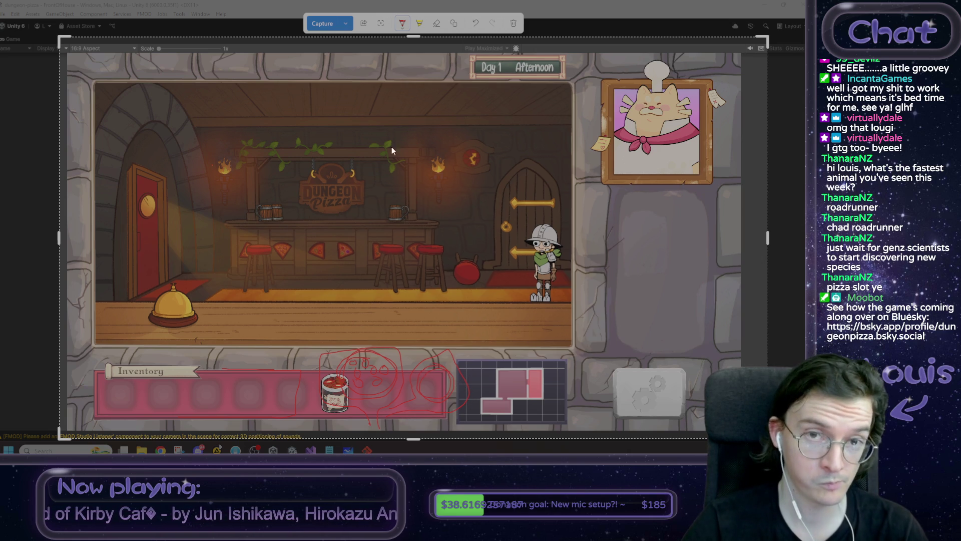
{"action": "key", "text": "Escape"}
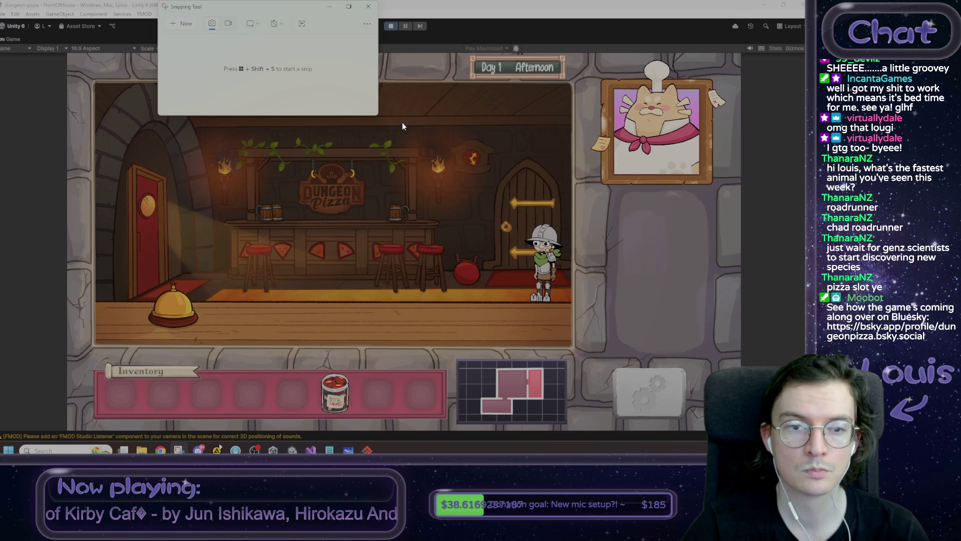
Move the Rat Tail jar into the first inventory slot.
{"action": "left_click", "coordinate": [368, 7]}
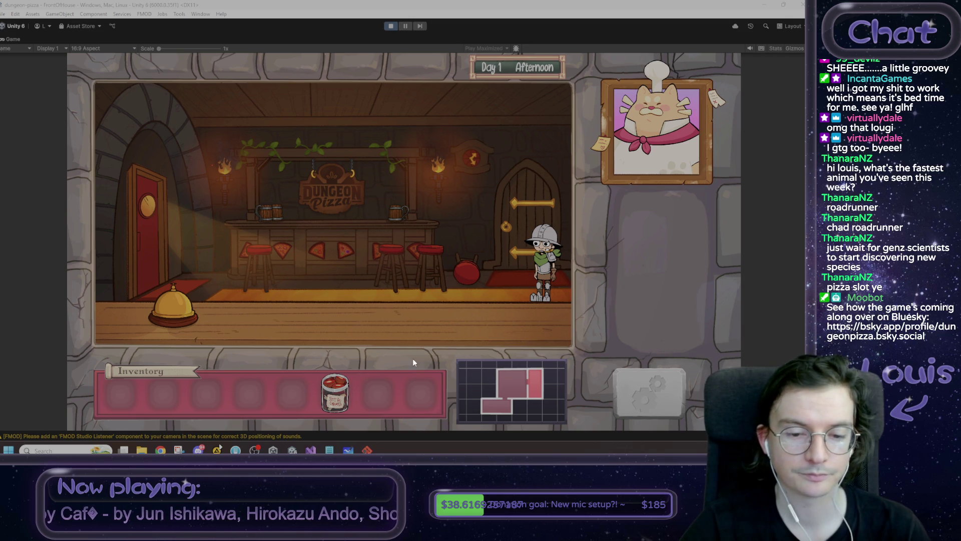
{"action": "left_click_drag", "start_coordinate": [344, 396], "coordinate": [121, 396]}
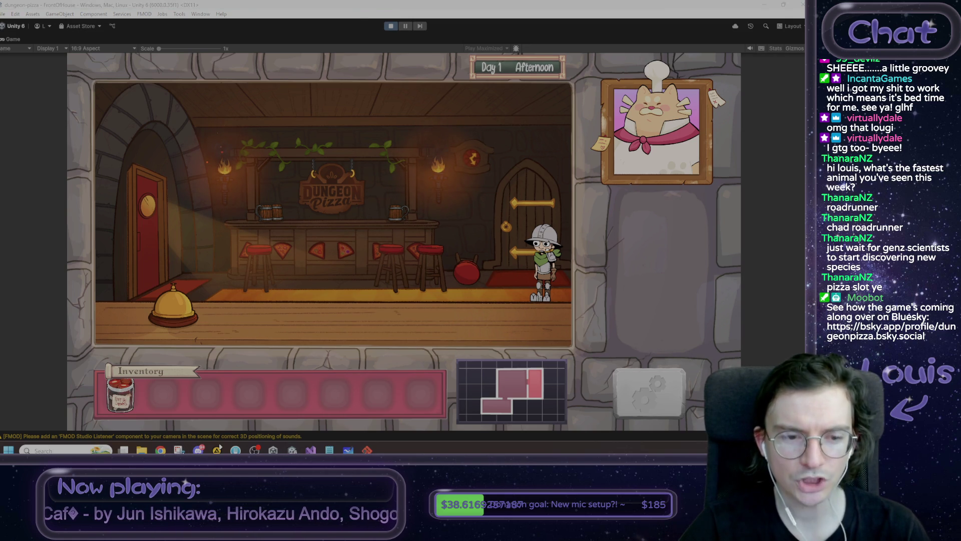
{"action": "key", "text": "super+shift+s"}
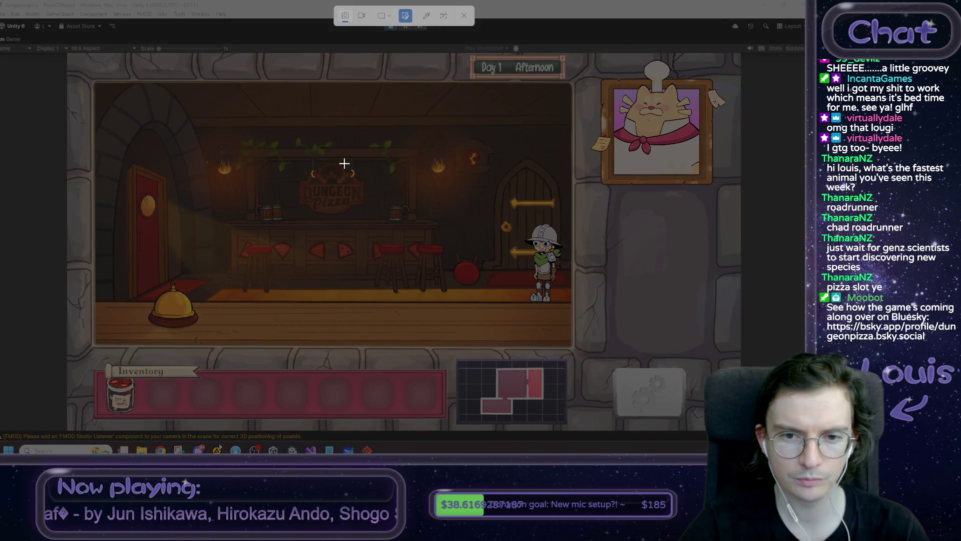
{"action": "left_click_drag", "start_coordinate": [188, 101], "coordinate": [558, 333]}
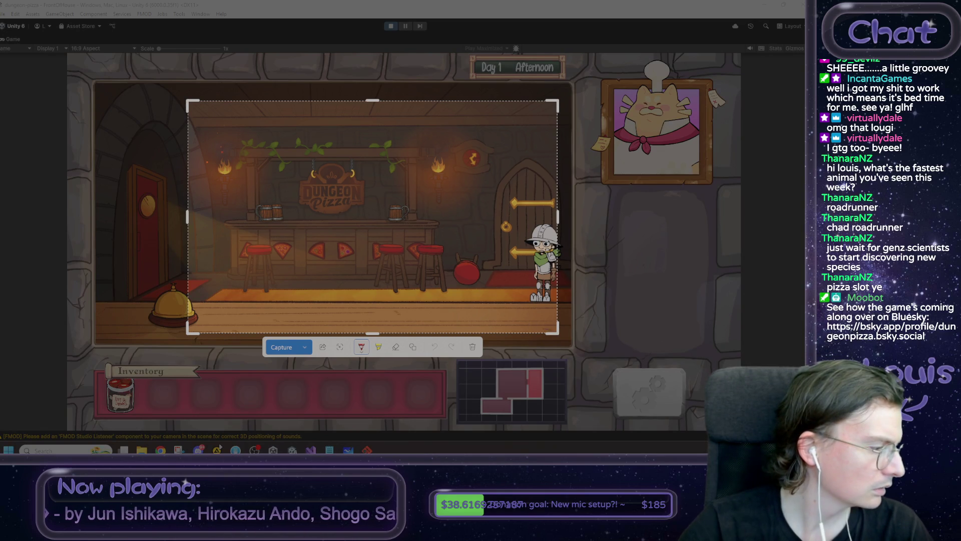
Cancel the screen snip and exit Play mode back to the editor.
{"action": "key", "text": "Escape"}
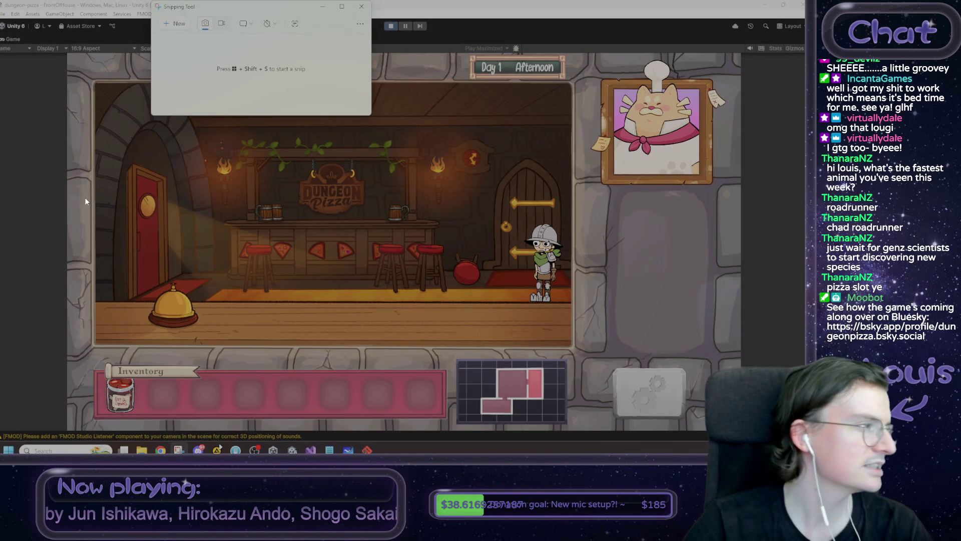
{"action": "left_click", "coordinate": [216, 215]}
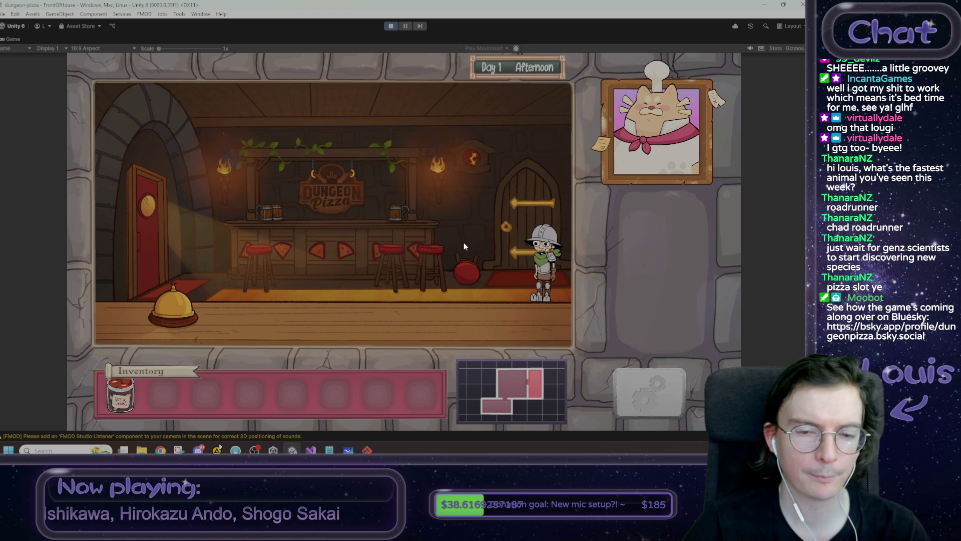
{"action": "left_click", "coordinate": [390, 26]}
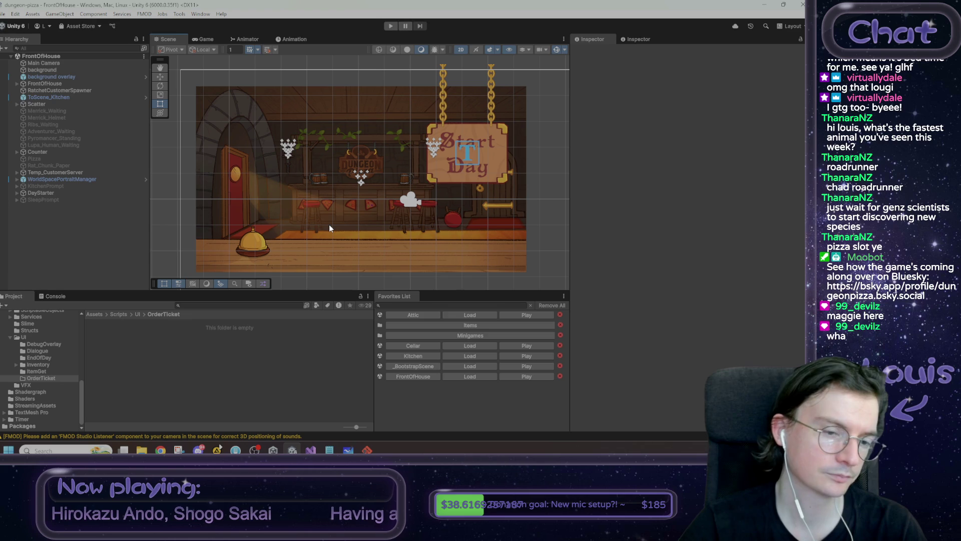
Play into Day 1 Afternoon, take the Rat Tail from the customer, and put it in slot one.
{"action": "key", "text": "ctrl+p"}
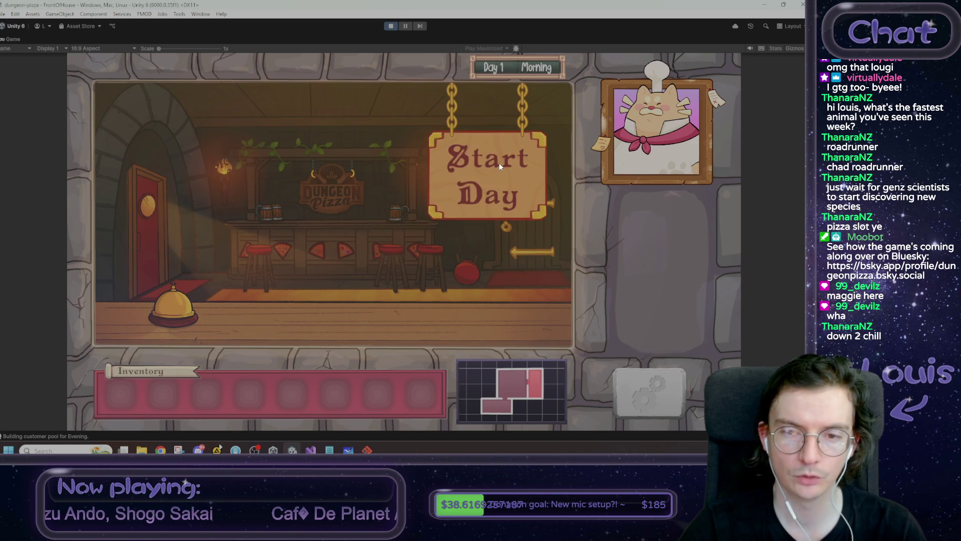
{"action": "left_click", "coordinate": [500, 167]}
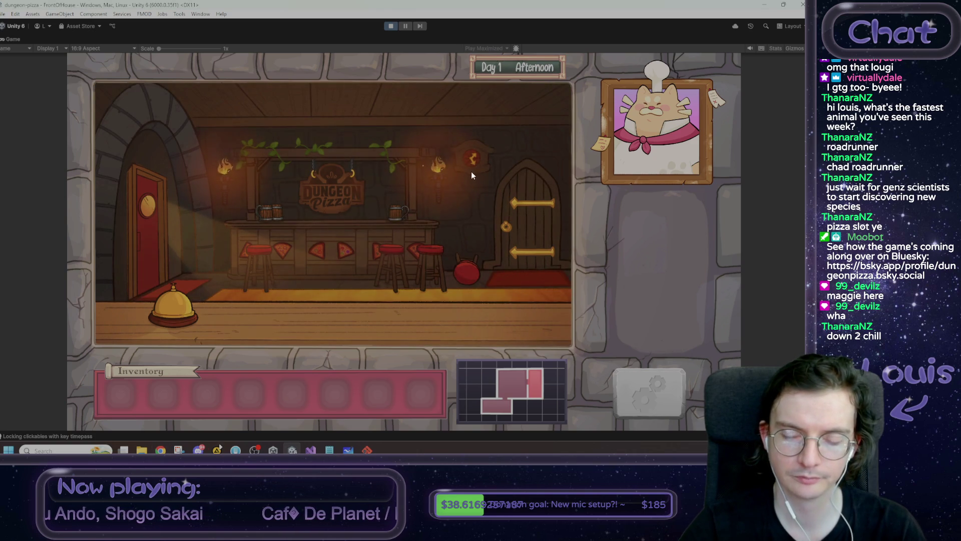
{"action": "left_click", "coordinate": [502, 232]}
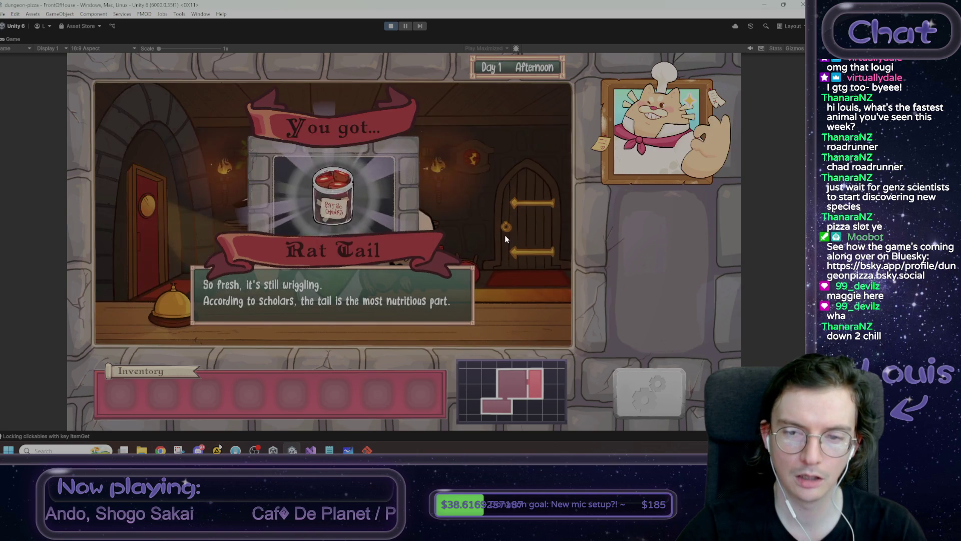
{"action": "left_click", "coordinate": [505, 236]}
{"action": "left_click", "coordinate": [507, 237]}
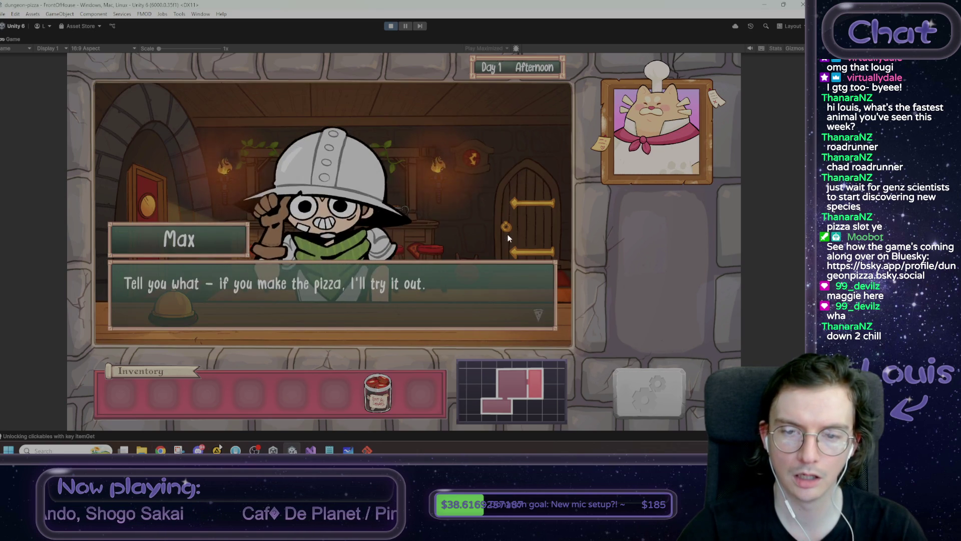
{"action": "left_click", "coordinate": [509, 238]}
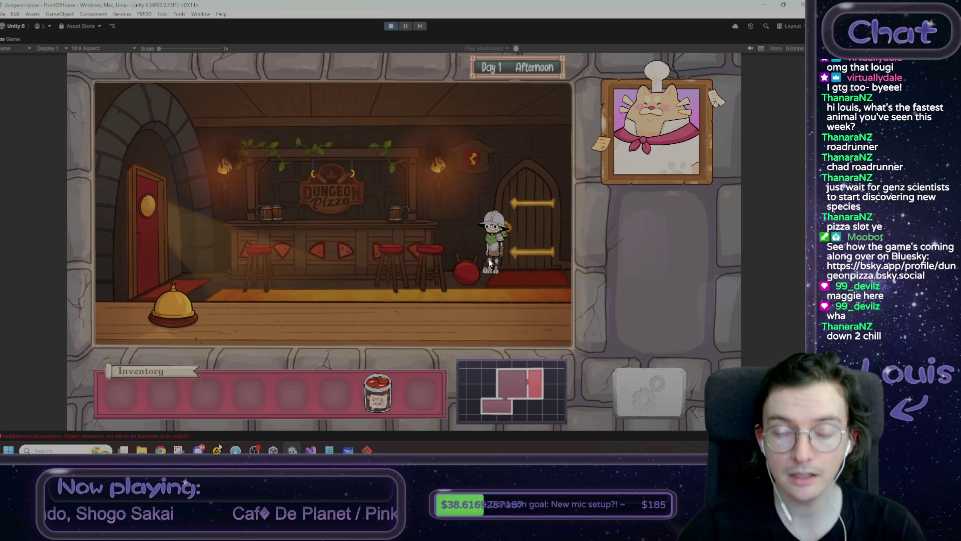
{"action": "mouse_move", "coordinate": [378, 393]}
{"action": "left_mouse_down"}
{"action": "mouse_move", "coordinate": [101, 399]}
{"action": "mouse_move", "coordinate": [122, 398]}
{"action": "left_mouse_up"}
{"action": "left_click", "coordinate": [178, 450]}
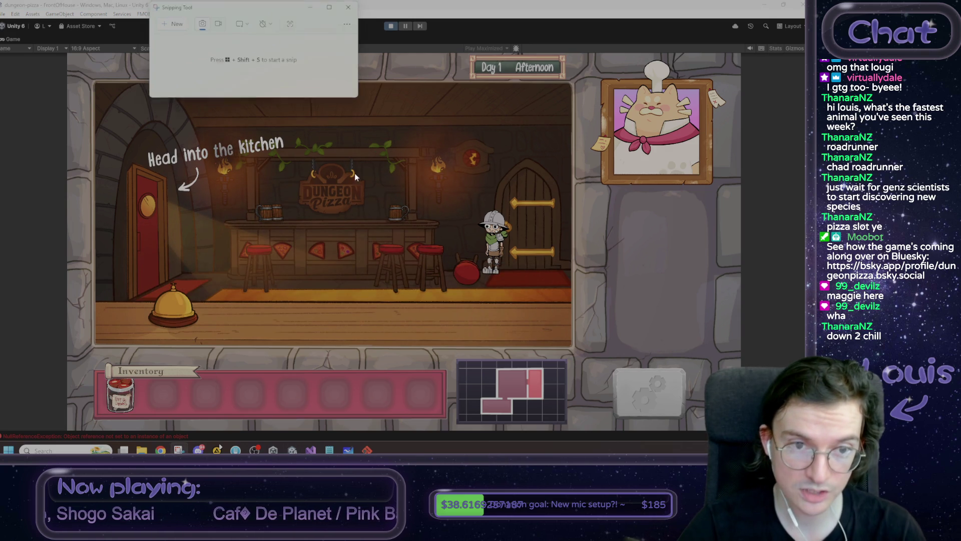
Snip the game view, circle an inventory slot in red, and discard the snip.
{"action": "left_click", "coordinate": [174, 24]}
{"action": "mouse_move", "coordinate": [58, 41]}
{"action": "left_mouse_down"}
{"action": "mouse_move", "coordinate": [717, 376]}
{"action": "mouse_move", "coordinate": [753, 437]}
{"action": "left_mouse_up"}
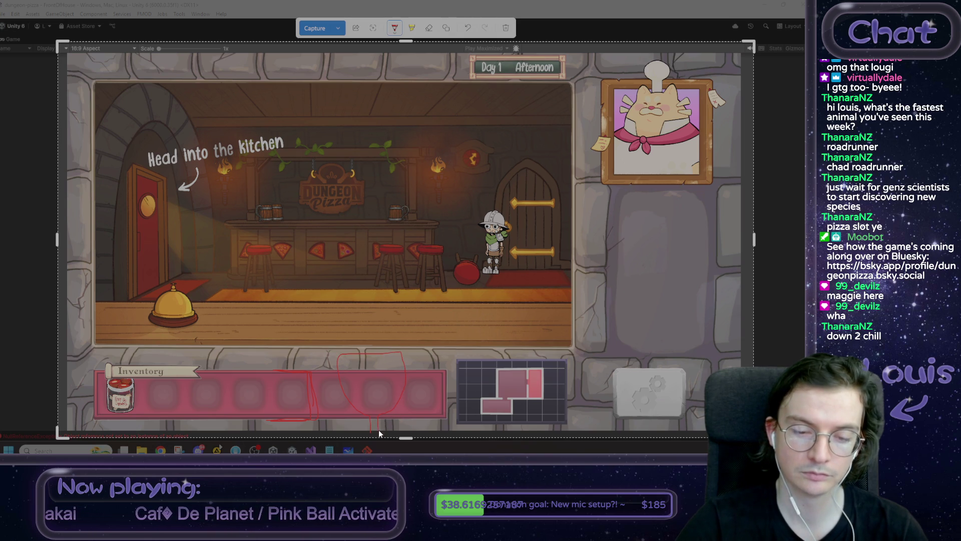
{"action": "mouse_move", "coordinate": [378, 367]}
{"action": "left_mouse_down"}
{"action": "mouse_move", "coordinate": [357, 392]}
{"action": "mouse_move", "coordinate": [400, 381]}
{"action": "left_mouse_up"}
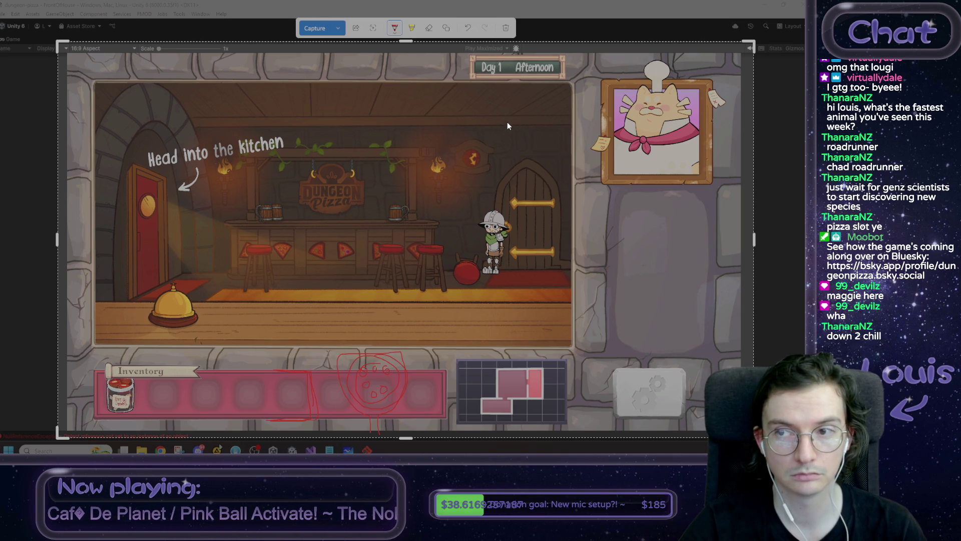
{"action": "left_click", "coordinate": [506, 30]}
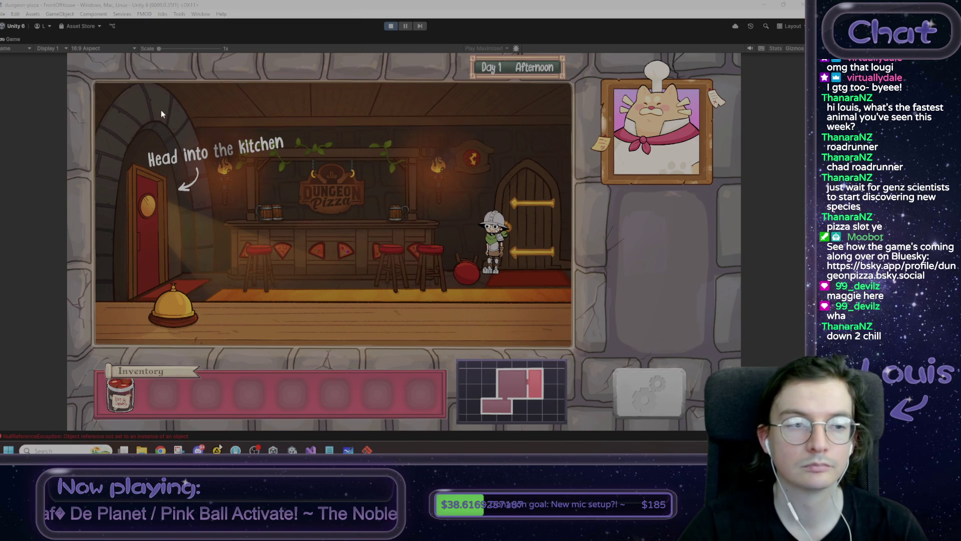
Exit Play mode, return the Project panel to Assets, and load _BootstrapScene.
{"action": "left_click", "coordinate": [391, 26]}
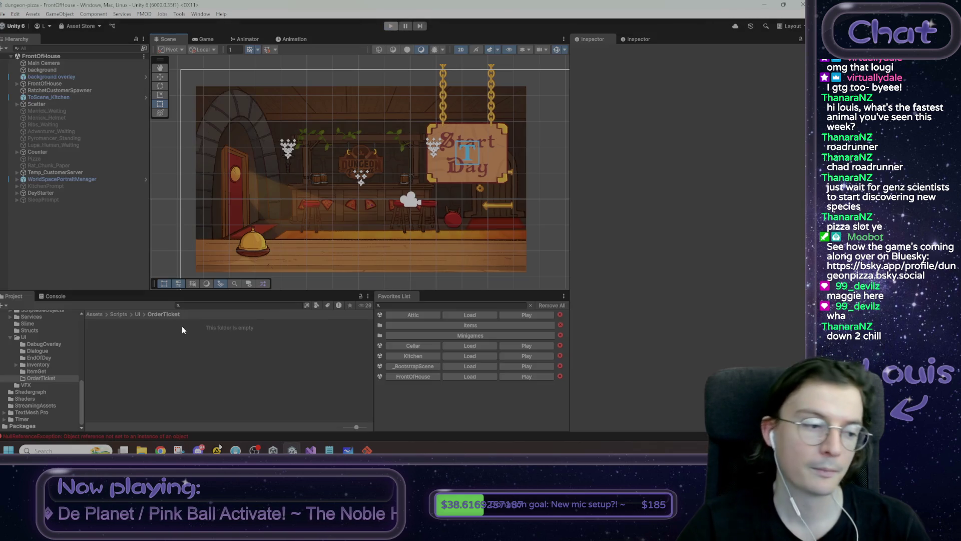
{"action": "left_click", "coordinate": [98, 313]}
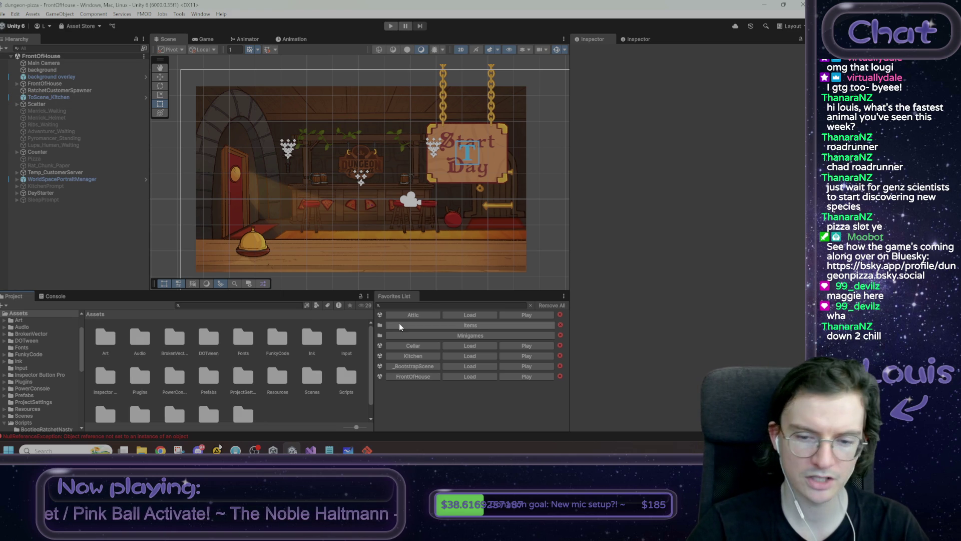
{"action": "left_click", "coordinate": [469, 366]}
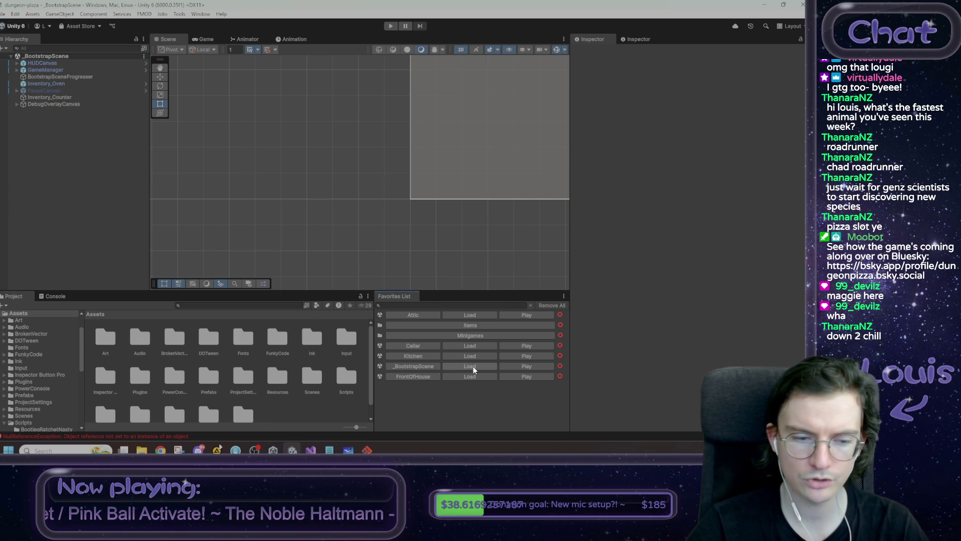
{"action": "left_click", "coordinate": [480, 155]}
{"action": "key", "text": "f"}
{"action": "left_click", "coordinate": [446, 172]}
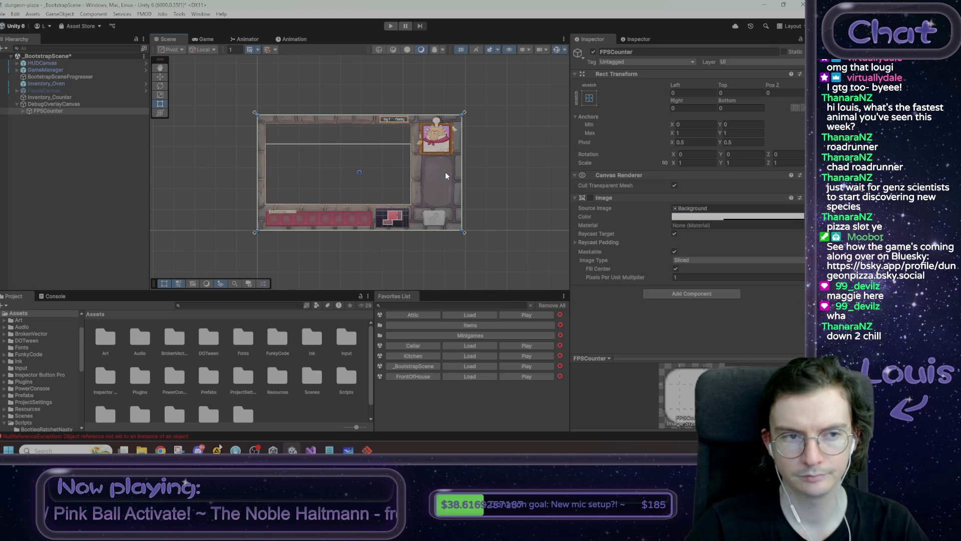
{"action": "scroll", "coordinate": [446, 172], "scroll_direction": "up", "scroll_amount": 5}
{"action": "left_click_drag", "start_coordinate": [337, 229], "coordinate": [362, 192]}
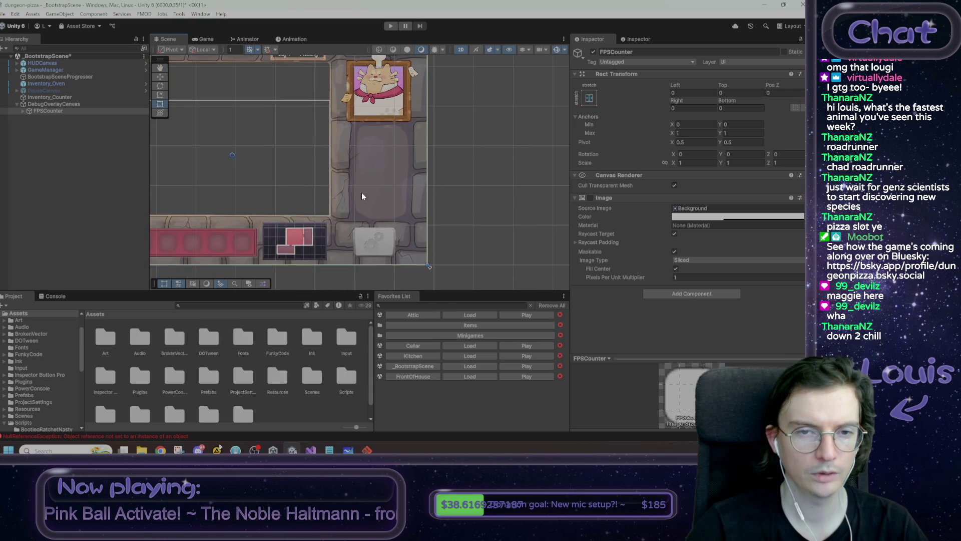
{"action": "left_click", "coordinate": [17, 69]}
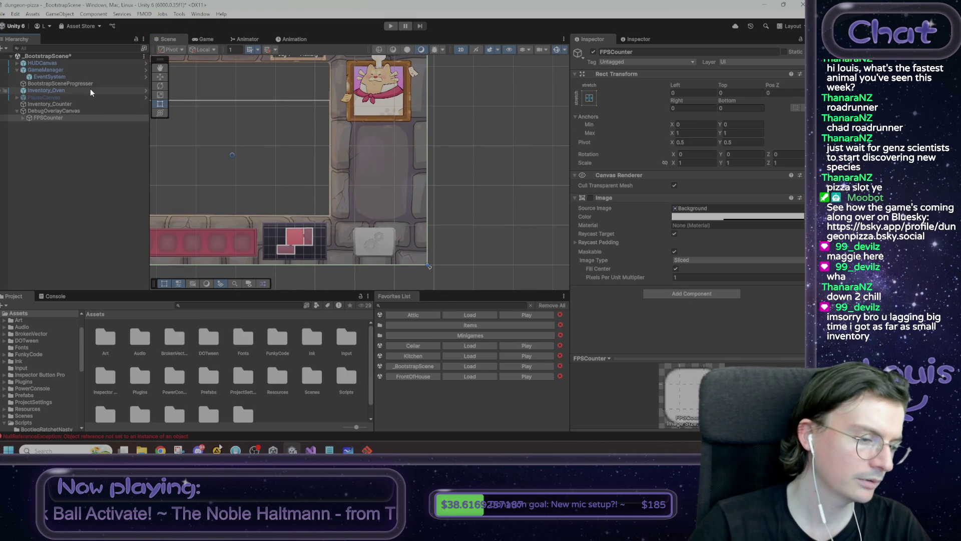
{"action": "key", "text": "f"}
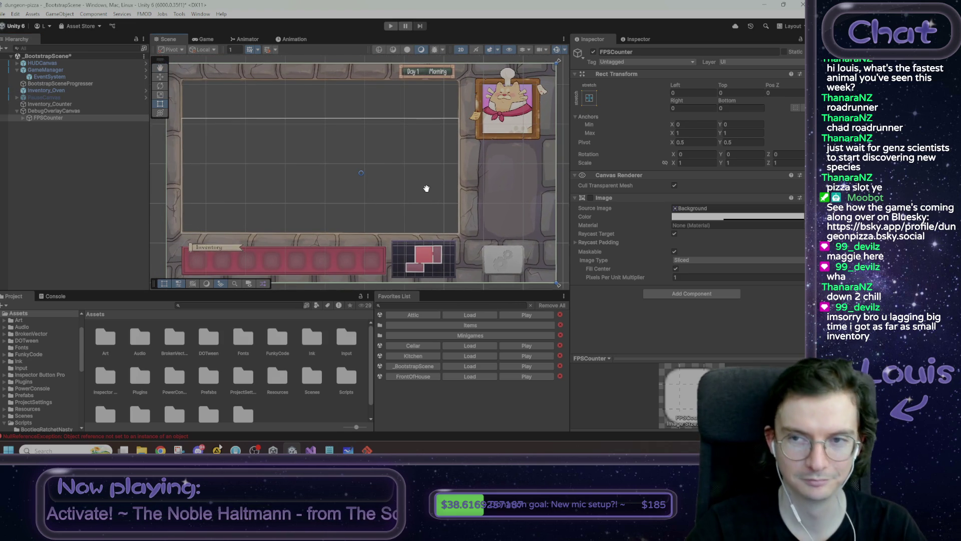
{"action": "left_click_drag", "start_coordinate": [425, 189], "coordinate": [389, 198]}
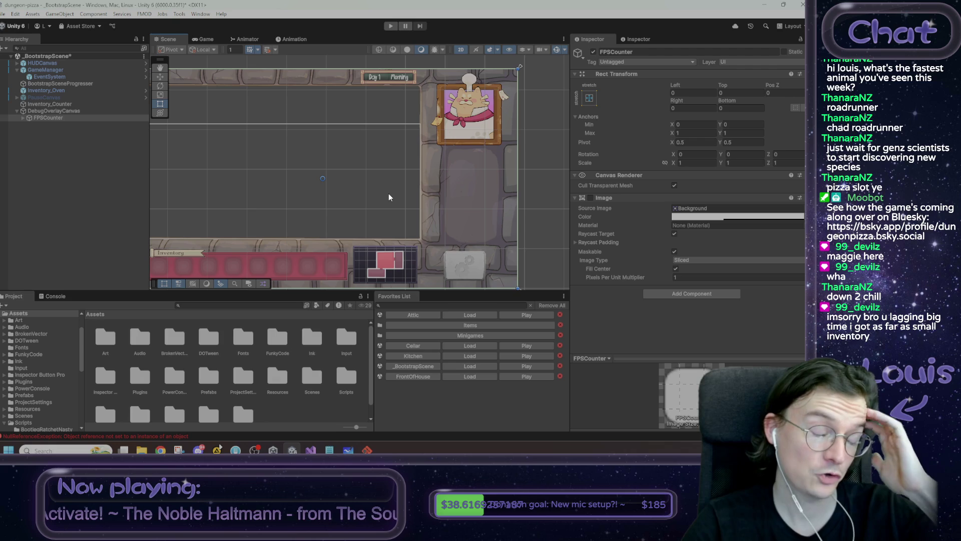
{"action": "key", "text": "f"}
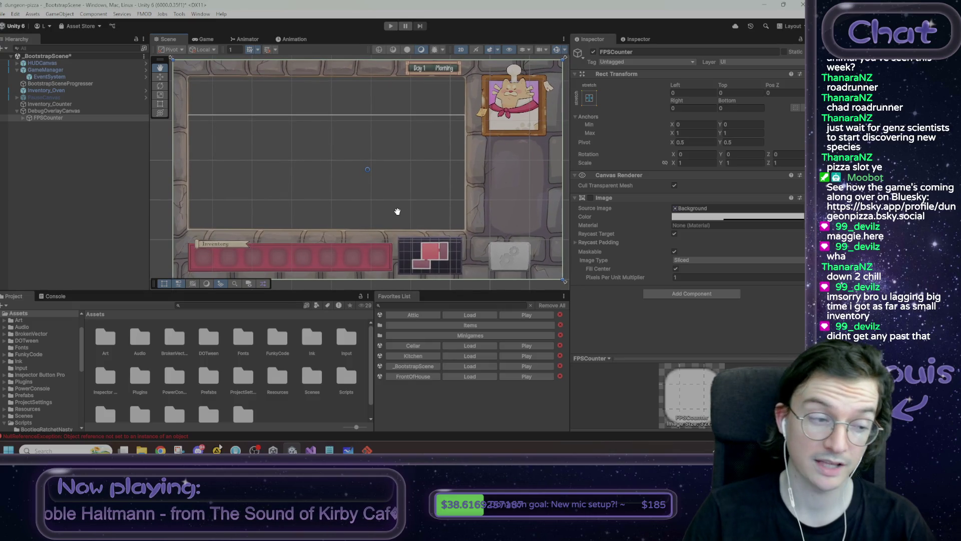
{"action": "scroll", "coordinate": [399, 248], "scroll_direction": "up", "scroll_amount": 2}
{"action": "scroll", "coordinate": [399, 247], "scroll_direction": "down", "scroll_amount": 2}
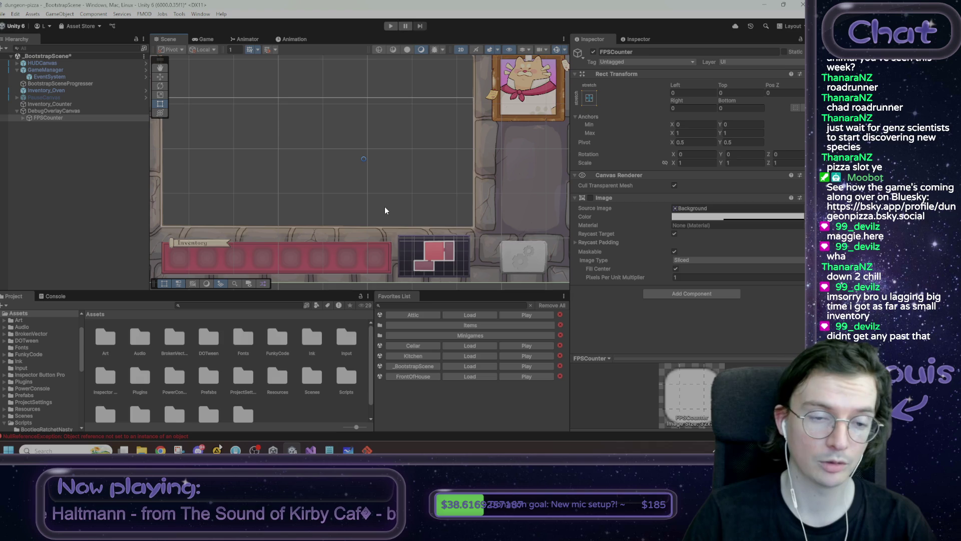
{"action": "mouse_move", "coordinate": [383, 193]}
{"action": "left_mouse_down"}
{"action": "mouse_move", "coordinate": [399, 185]}
{"action": "mouse_move", "coordinate": [326, 189]}
{"action": "left_mouse_up"}
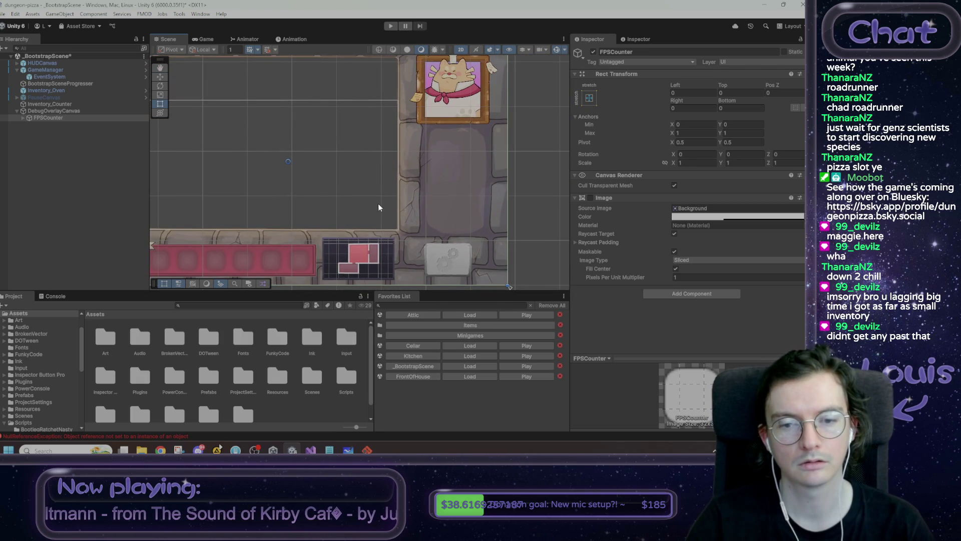
{"action": "scroll", "coordinate": [364, 217], "scroll_direction": "up", "scroll_amount": 3}
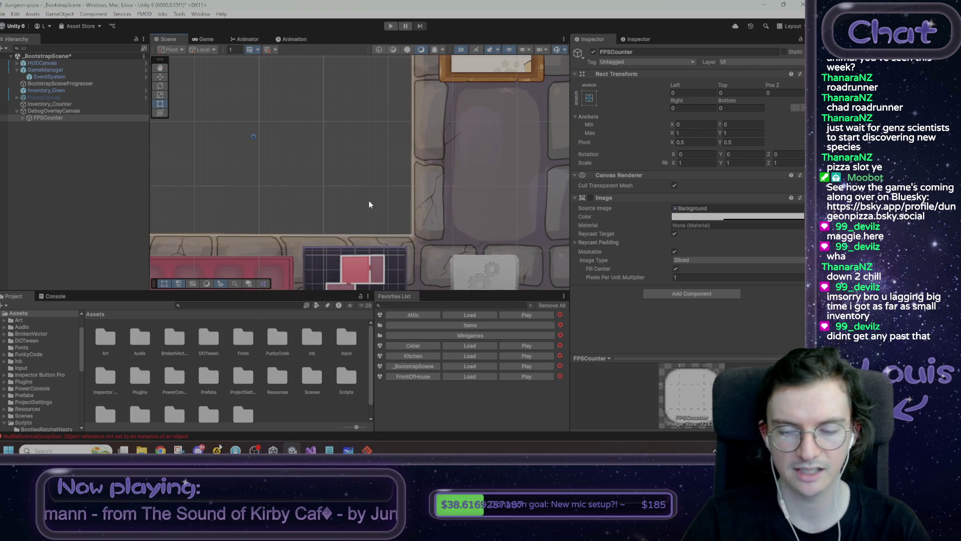
{"action": "left_click_drag", "start_coordinate": [369, 204], "coordinate": [329, 214]}
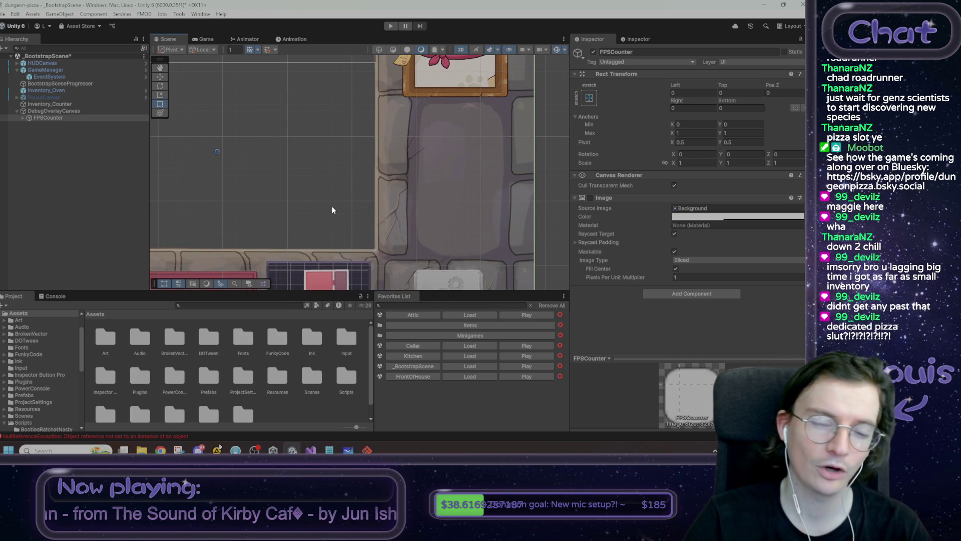
{"action": "mouse_move", "coordinate": [332, 207]}
{"action": "left_mouse_down"}
{"action": "mouse_move", "coordinate": [329, 180]}
{"action": "mouse_move", "coordinate": [326, 221]}
{"action": "mouse_move", "coordinate": [354, 186]}
{"action": "left_mouse_up"}
{"action": "scroll", "coordinate": [355, 184], "scroll_direction": "down", "scroll_amount": 3}
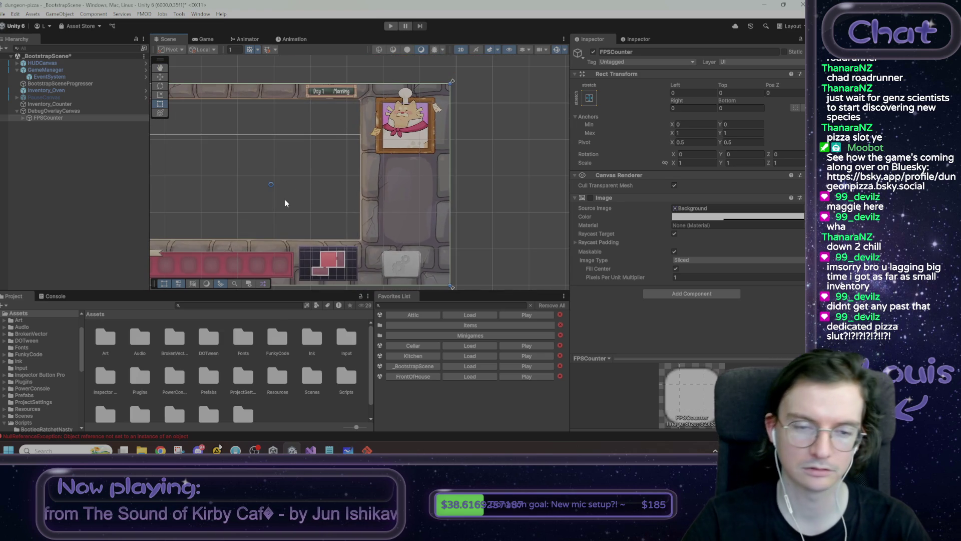
{"action": "left_click_drag", "start_coordinate": [286, 202], "coordinate": [332, 170]}
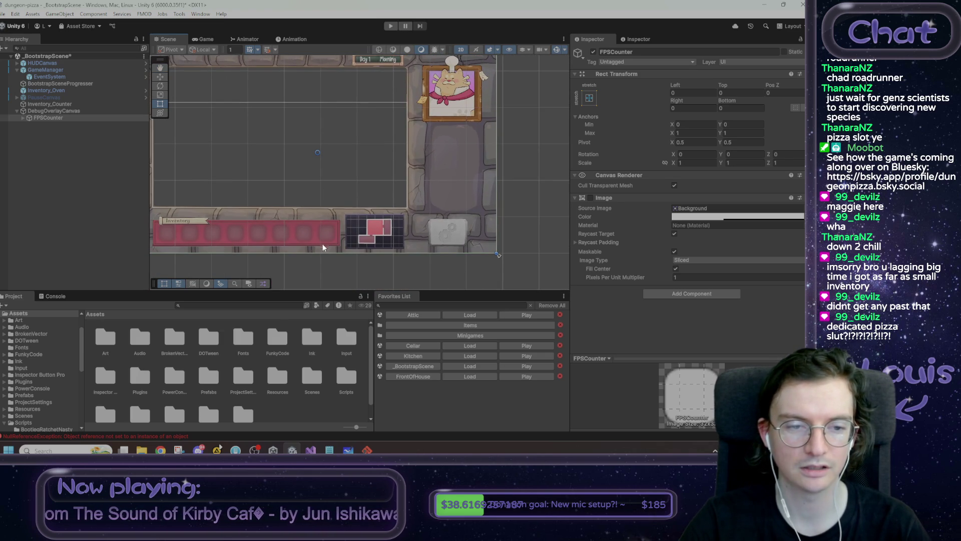
{"action": "mouse_move", "coordinate": [314, 184]}
{"action": "left_mouse_down"}
{"action": "mouse_move", "coordinate": [341, 265]}
{"action": "mouse_move", "coordinate": [307, 230]}
{"action": "left_mouse_up"}
{"action": "scroll", "coordinate": [362, 244], "scroll_direction": "up", "scroll_amount": 3}
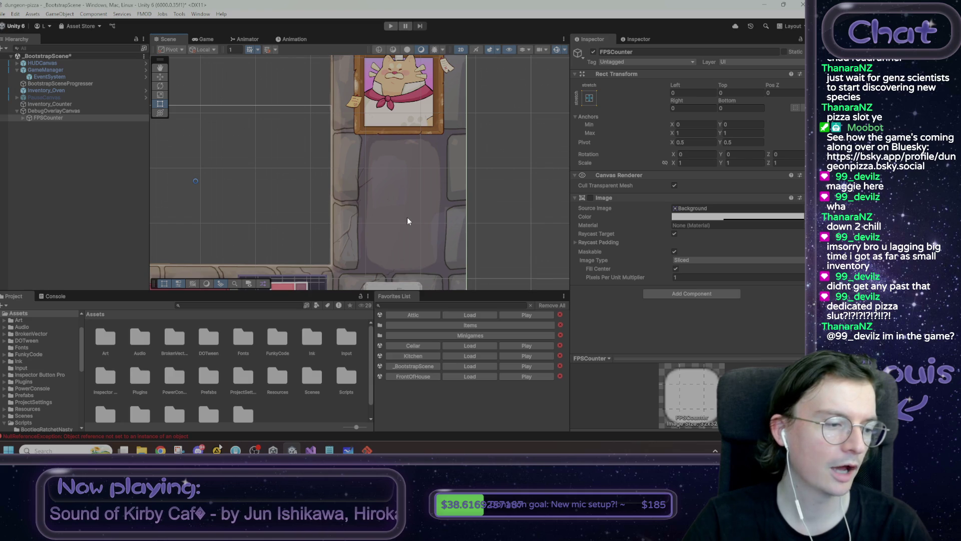
{"action": "left_click_drag", "start_coordinate": [299, 237], "coordinate": [311, 200]}
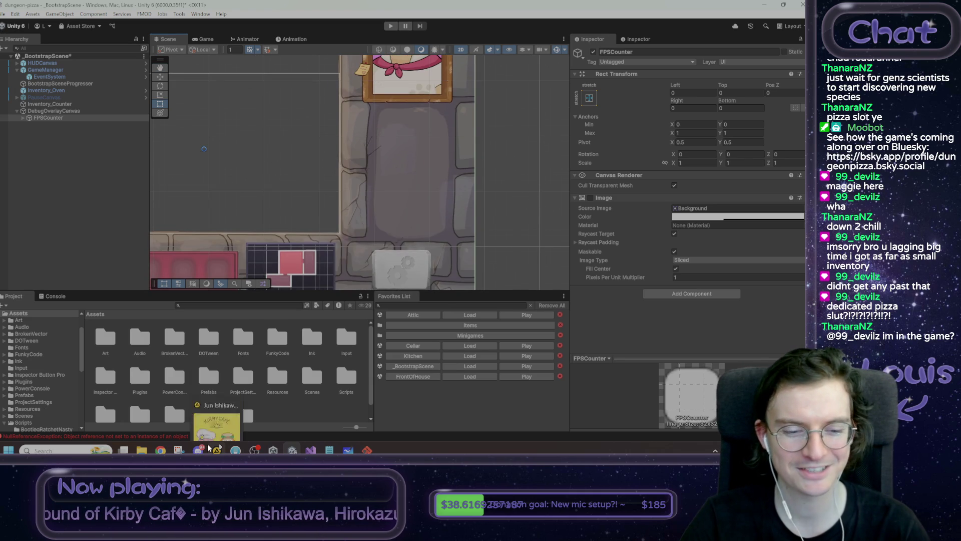
Expand the HUD and inspect PlayArea, OrderTicketPanel, SettingsPanel, InventoryPanel and DragContainer.
{"action": "left_click", "coordinate": [404, 130]}
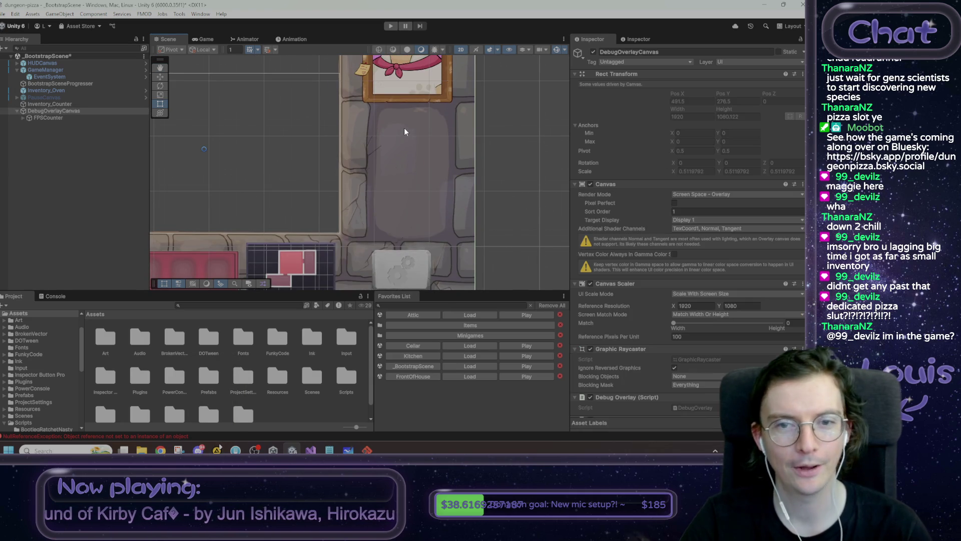
{"action": "left_click", "coordinate": [397, 153]}
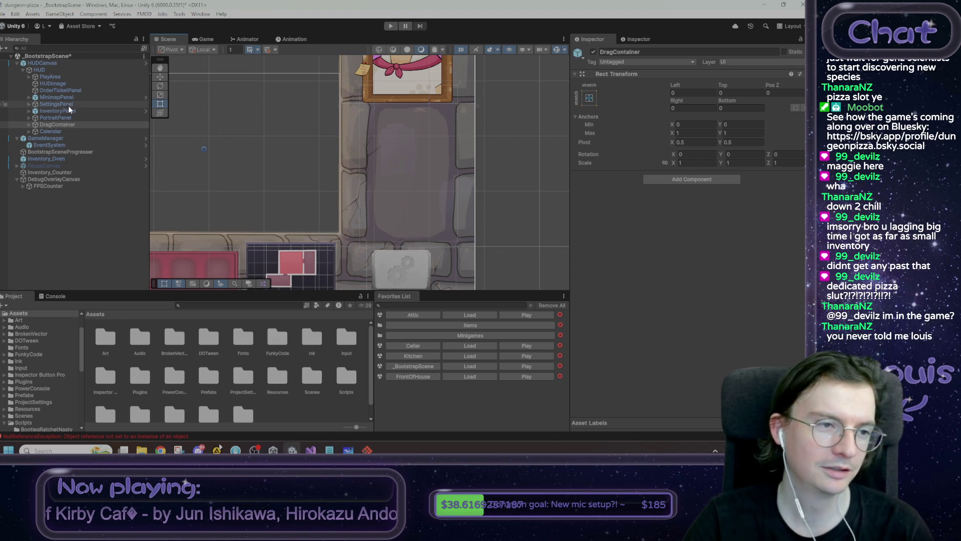
{"action": "left_click", "coordinate": [62, 77]}
{"action": "left_click", "coordinate": [64, 90]}
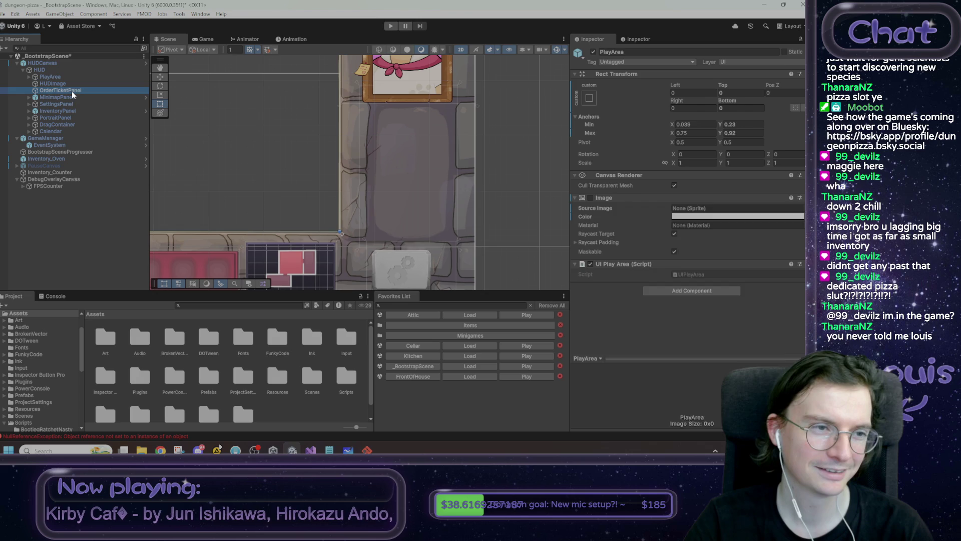
{"action": "left_click", "coordinate": [74, 104]}
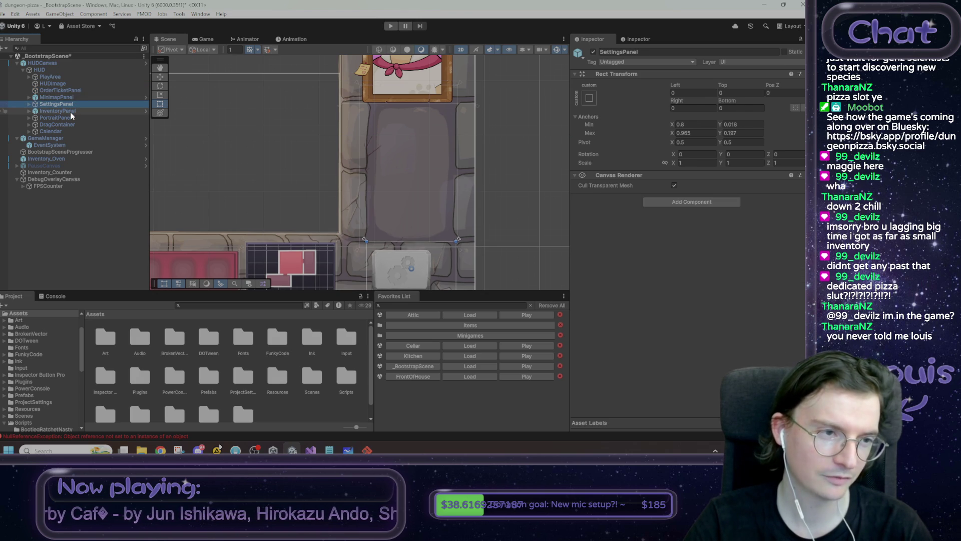
{"action": "left_click", "coordinate": [79, 112]}
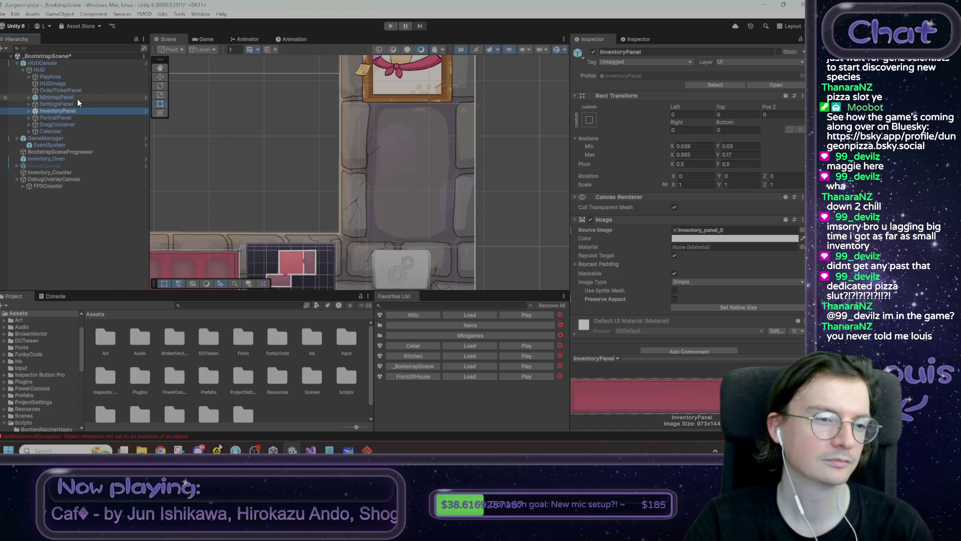
{"action": "left_click", "coordinate": [65, 124]}
Reselect OrderTicketPanel and frame its area in the Scene view.
{"action": "left_click", "coordinate": [63, 97]}
{"action": "left_click", "coordinate": [63, 91]}
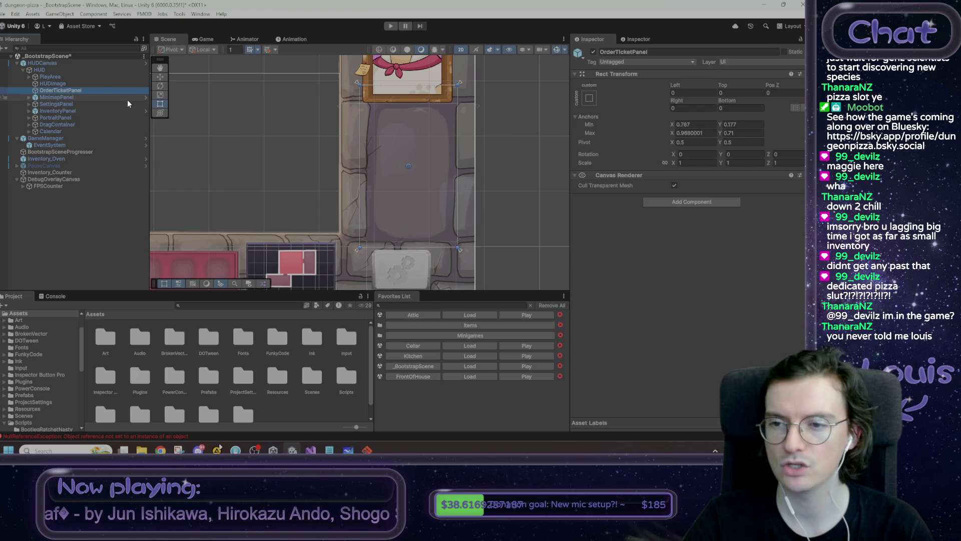
{"action": "left_click_drag", "start_coordinate": [345, 117], "coordinate": [308, 134]}
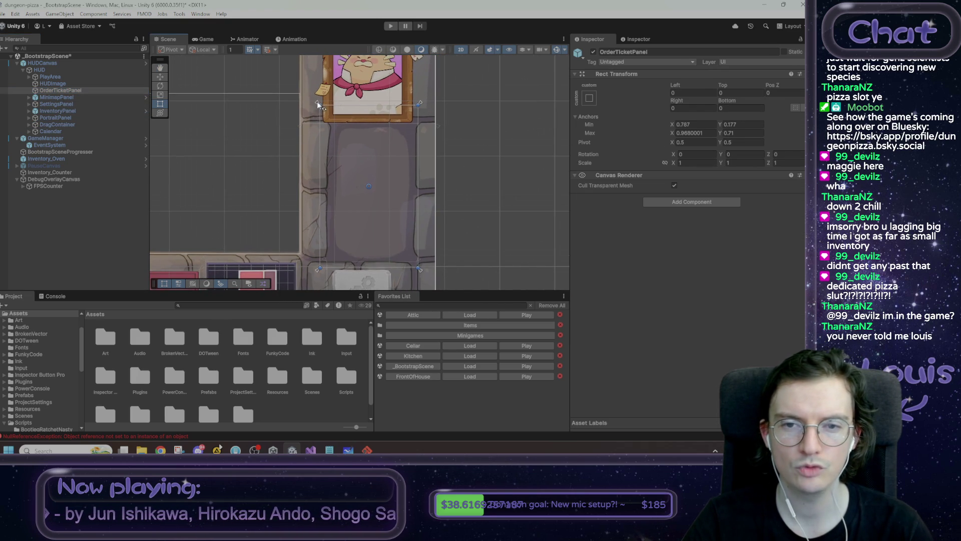
{"action": "scroll", "coordinate": [323, 111], "scroll_direction": "up", "scroll_amount": 1}
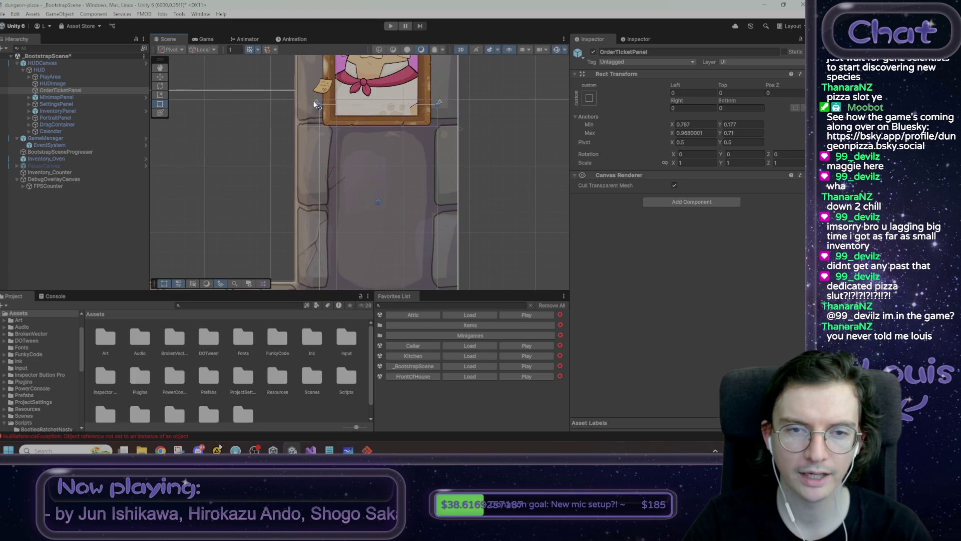
{"action": "left_click", "coordinate": [317, 97]}
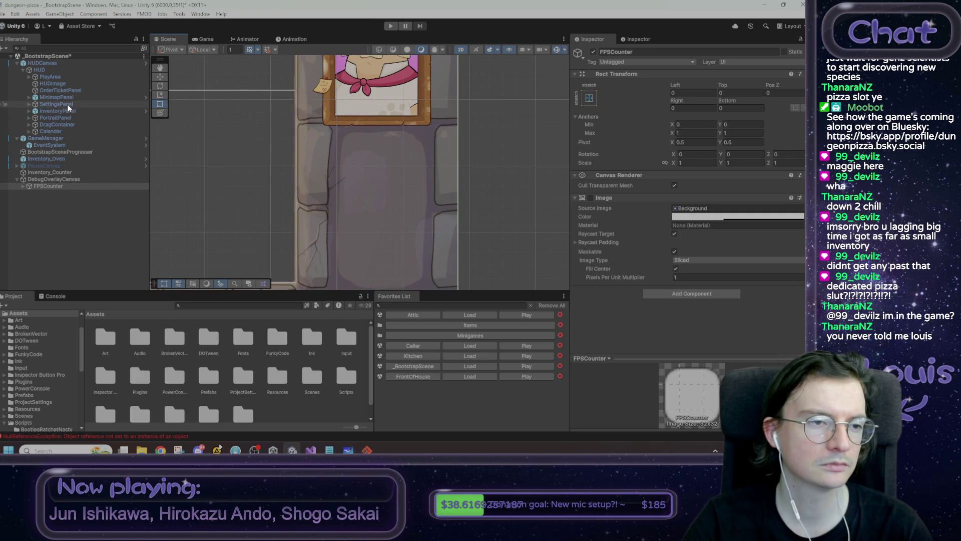
{"action": "left_click", "coordinate": [60, 90]}
Set OrderTicketPanel's vertical anchors to 0.33–0.62 with Top and Bottom offsets 0.
{"action": "mouse_move", "coordinate": [337, 192]}
{"action": "left_mouse_down"}
{"action": "mouse_move", "coordinate": [334, 165]}
{"action": "mouse_move", "coordinate": [341, 183]}
{"action": "left_mouse_up"}
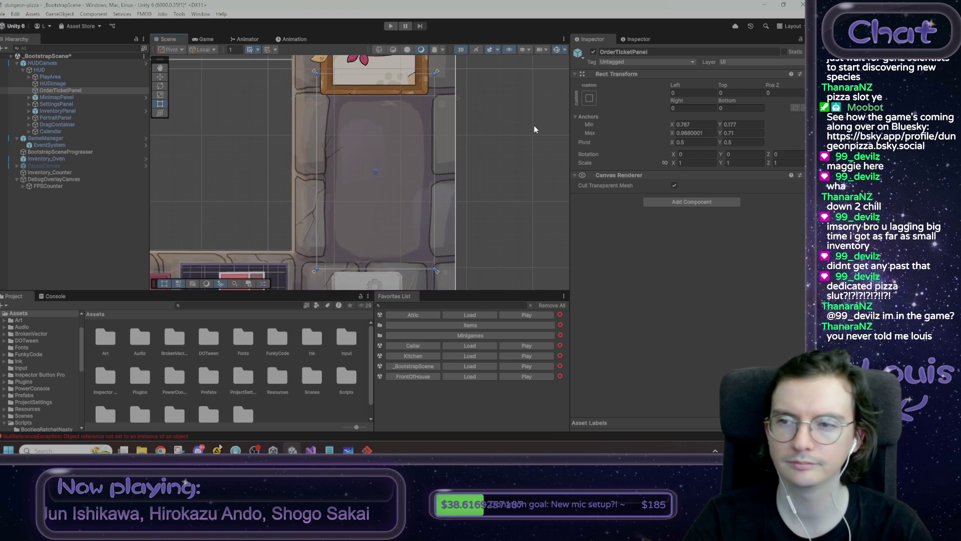
{"action": "left_click", "coordinate": [726, 133]}
{"action": "type", "text": "0.88"}
{"action": "key", "text": "BackSpace"}
{"action": "type", "text": "56"}
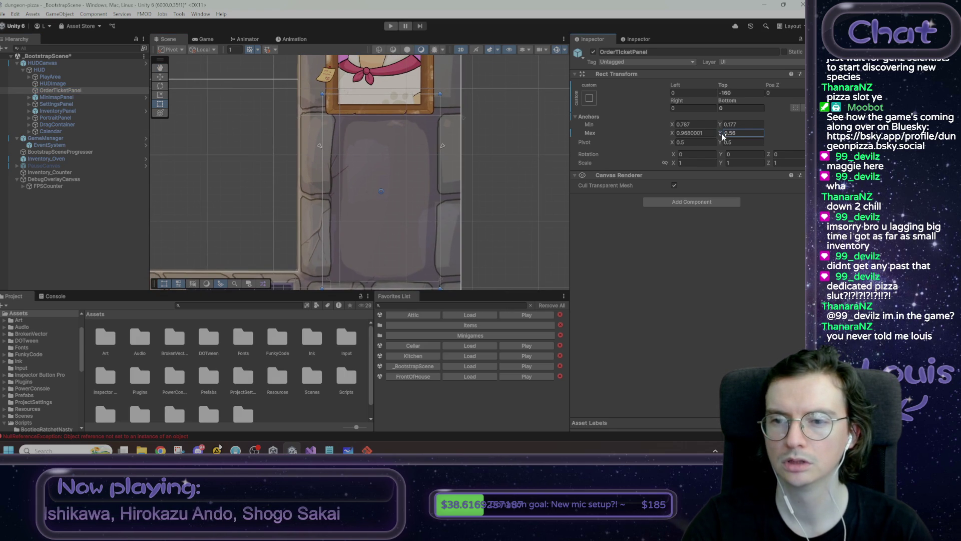
{"action": "key", "text": "BackSpace"}
{"action": "key", "text": "BackSpace"}
{"action": "type", "text": "47"}
{"action": "key", "text": "BackSpace"}
{"action": "key", "text": "BackSpace"}
{"action": "type", "text": "62"}
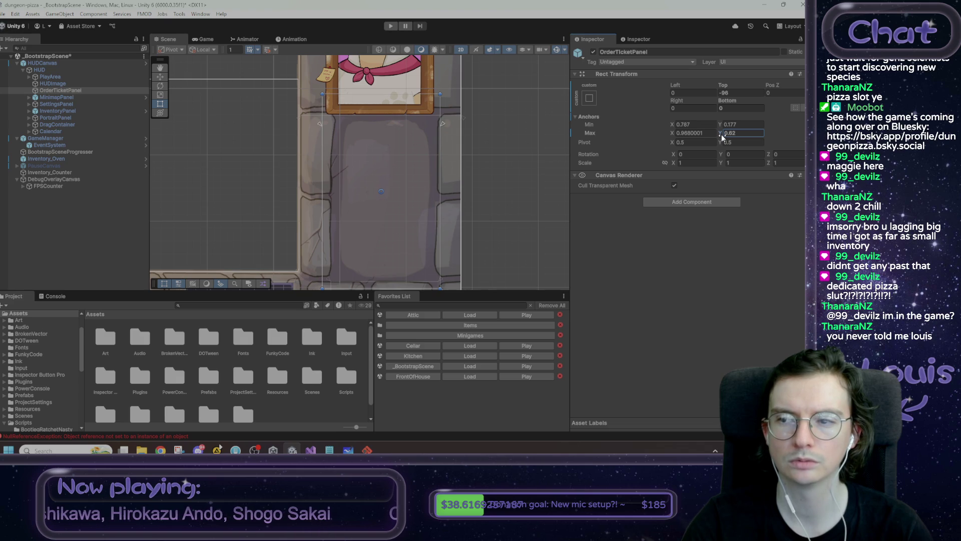
{"action": "left_click", "coordinate": [722, 125]}
{"action": "type", "text": "0.33"}
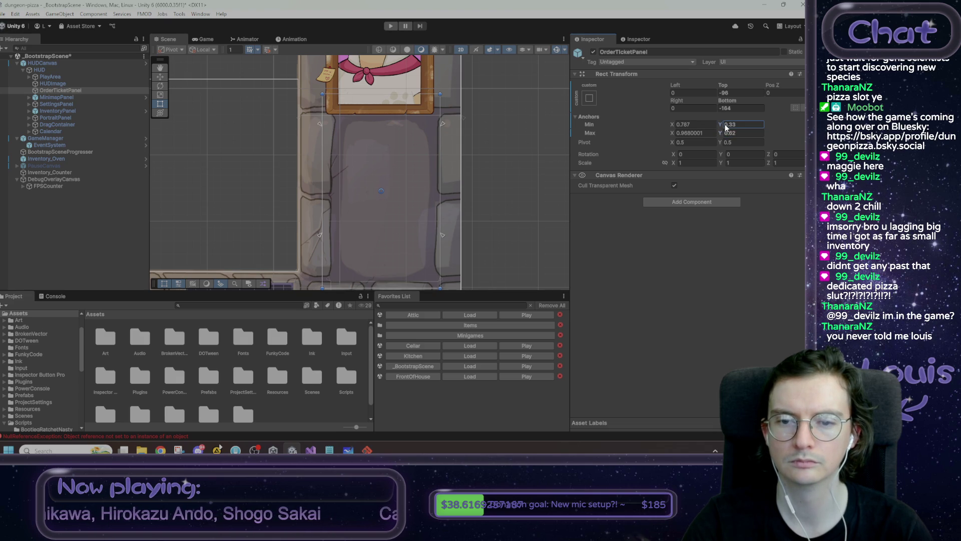
{"action": "left_click", "coordinate": [737, 100]}
{"action": "left_click", "coordinate": [736, 93]}
{"action": "type", "text": "0"}
{"action": "key", "text": "Tab"}
{"action": "type", "text": "0"}
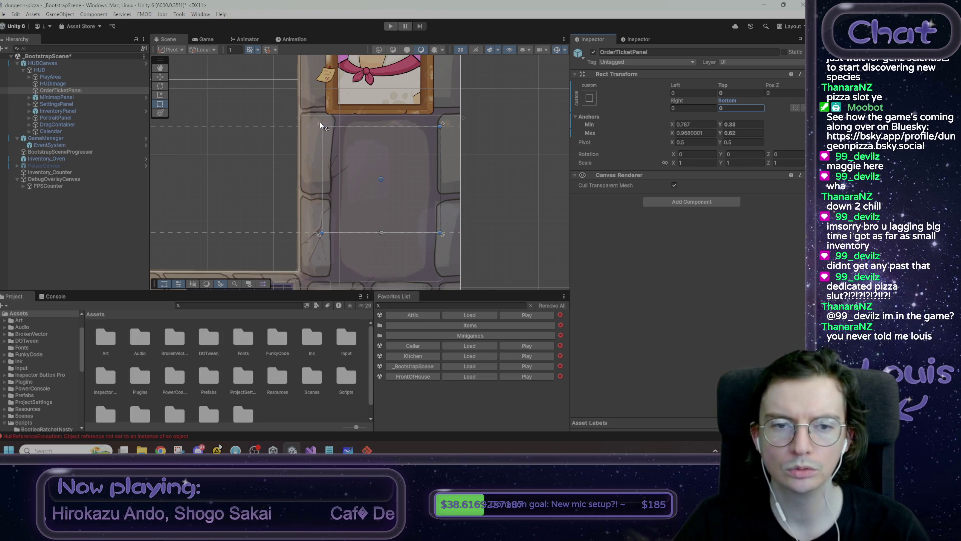
Set the panel's left anchor to 0.8 and its Left offset to 0.
{"action": "left_click", "coordinate": [315, 121]}
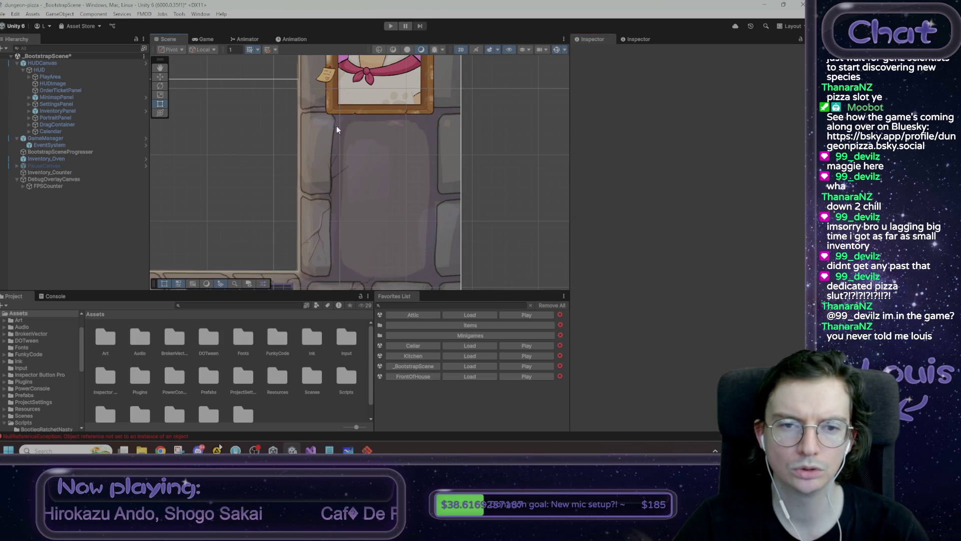
{"action": "left_click", "coordinate": [86, 91]}
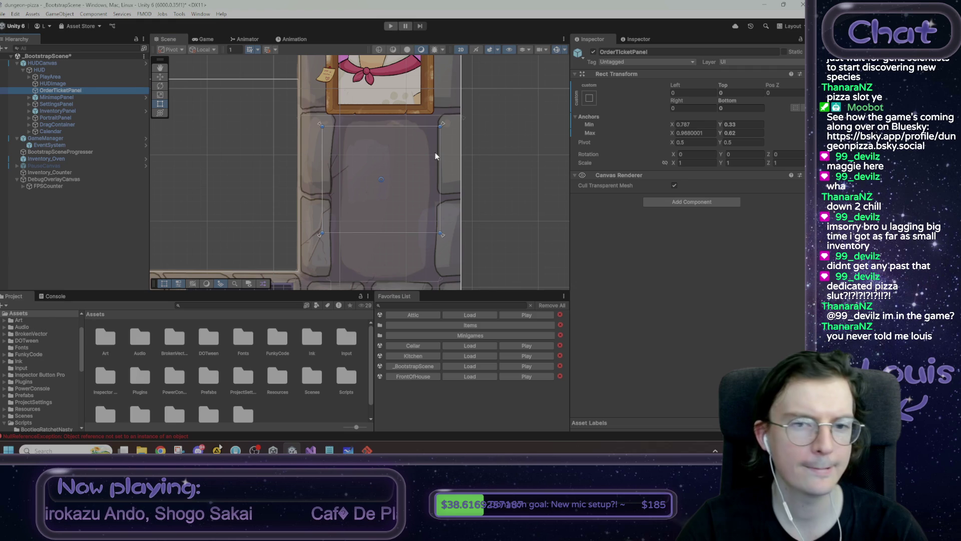
{"action": "left_click", "coordinate": [687, 125]}
{"action": "left_click", "coordinate": [687, 125]}
{"action": "type", "text": "0.75"}
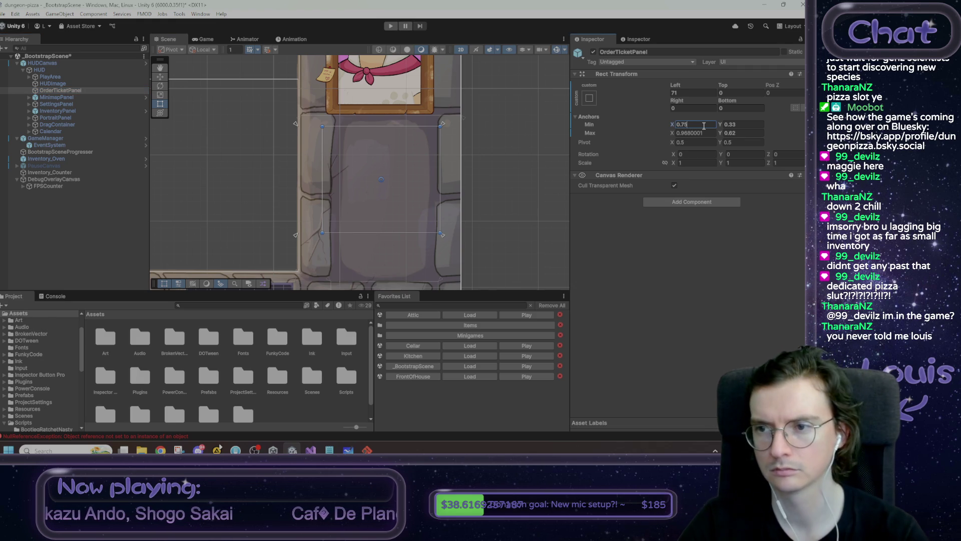
{"action": "key", "text": "BackSpace"}
{"action": "key", "text": "BackSpace"}
{"action": "type", "text": "8"}
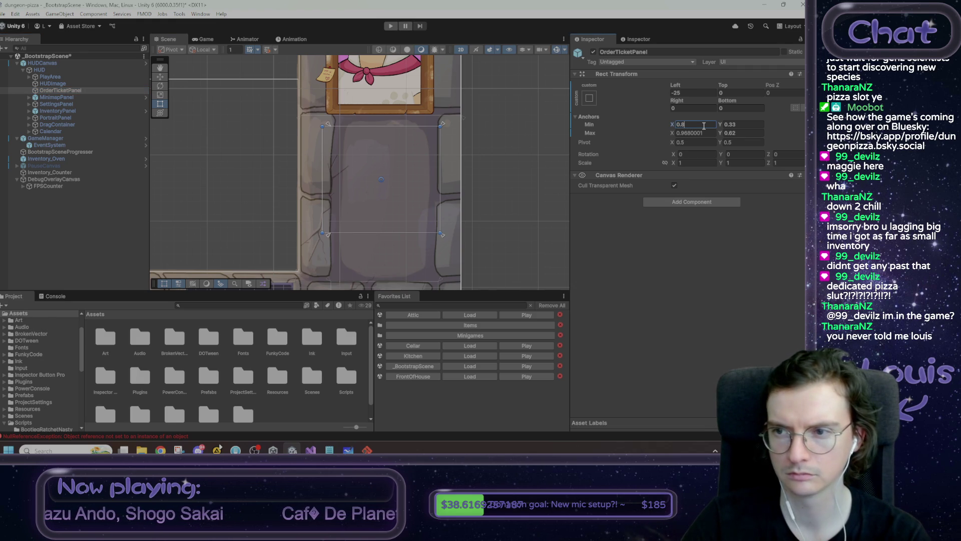
{"action": "left_click", "coordinate": [695, 93]}
{"action": "type", "text": "0"}
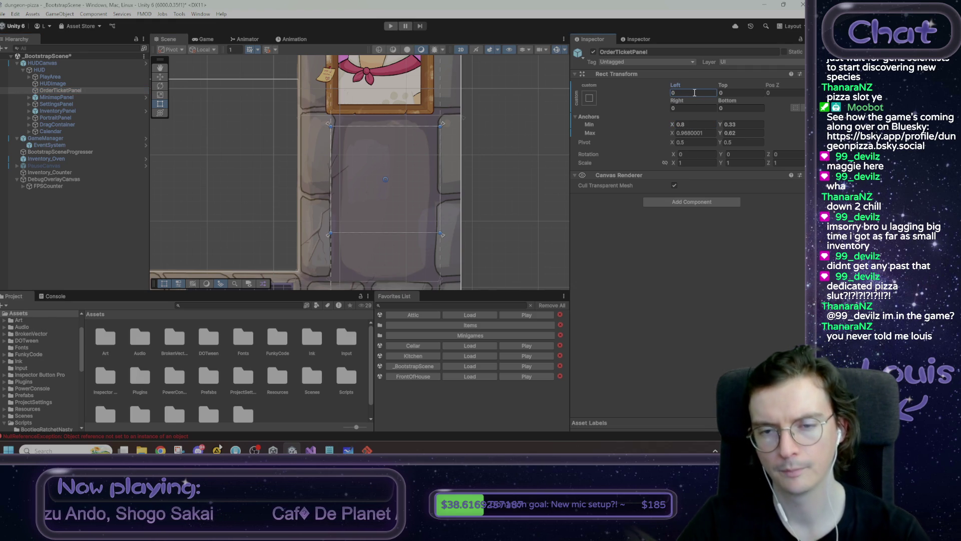
Recentre the scene on the panel and bring up the 'tickets' notes in Notepad.
{"action": "scroll", "coordinate": [517, 180], "scroll_direction": "down", "scroll_amount": 2}
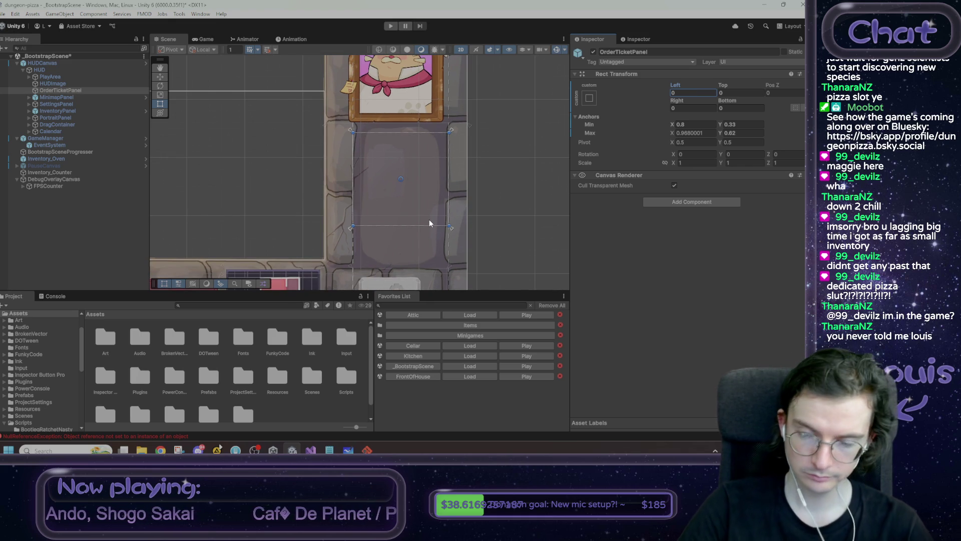
{"action": "left_click_drag", "start_coordinate": [429, 224], "coordinate": [470, 226]}
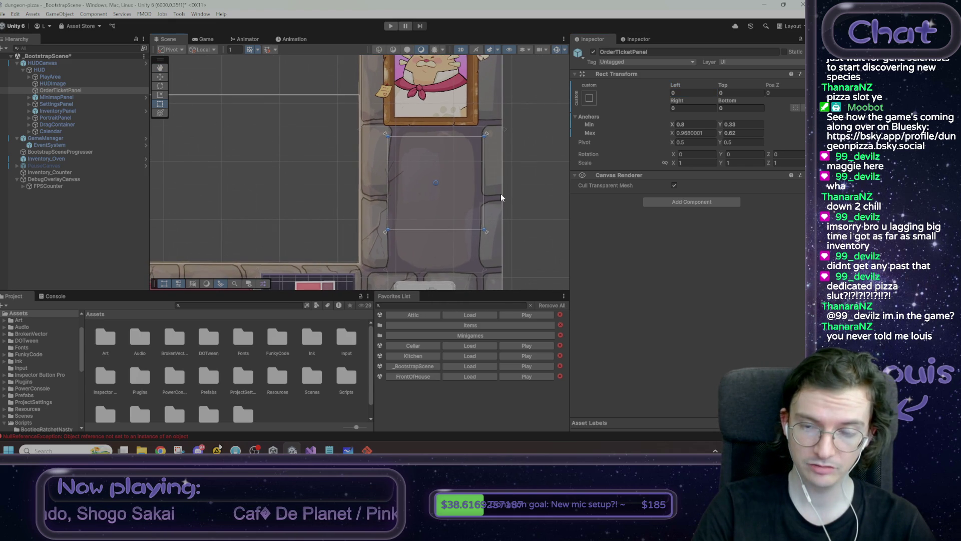
{"action": "scroll", "coordinate": [500, 194], "scroll_direction": "down", "scroll_amount": 3}
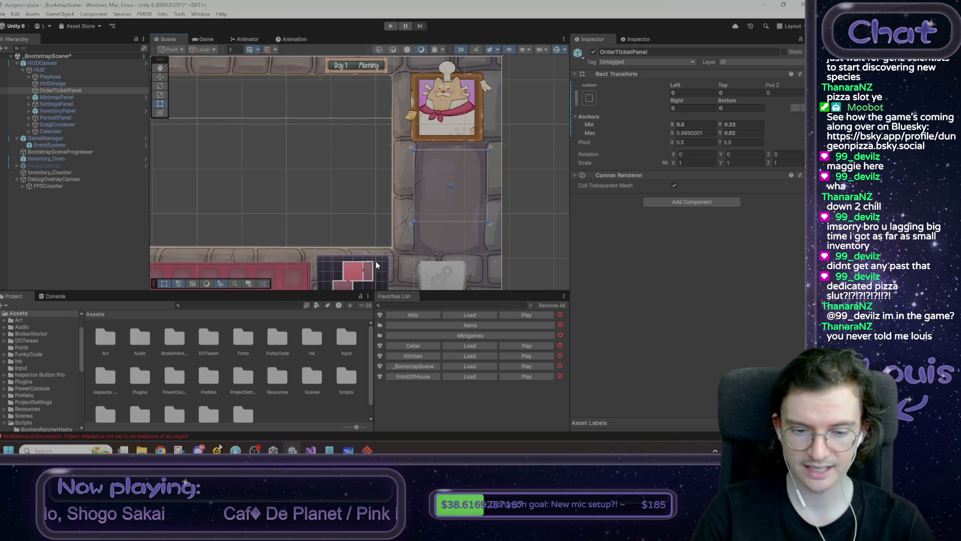
{"action": "left_click", "coordinate": [330, 450]}
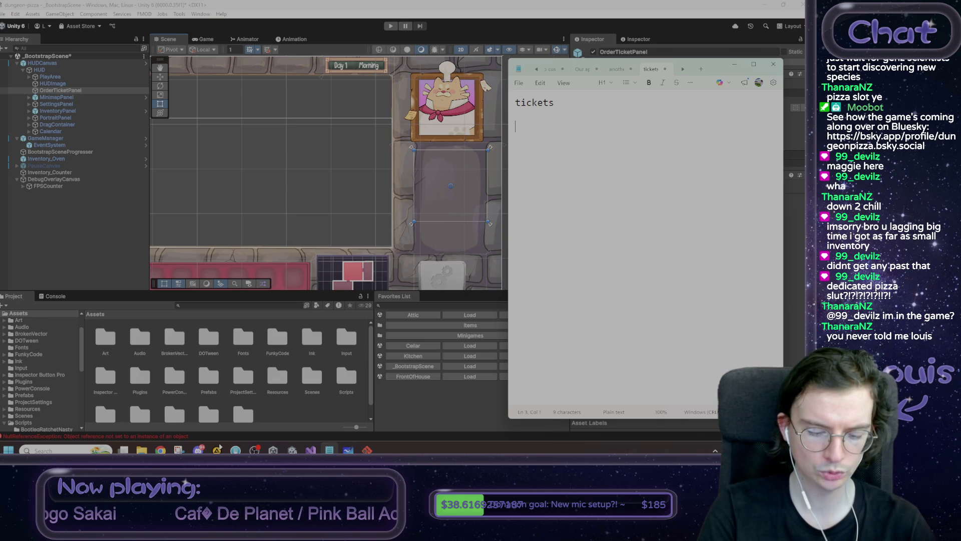
Write the first note line: 'ticket in hud (high detail)'.
{"action": "type", "text": "ticket in "}
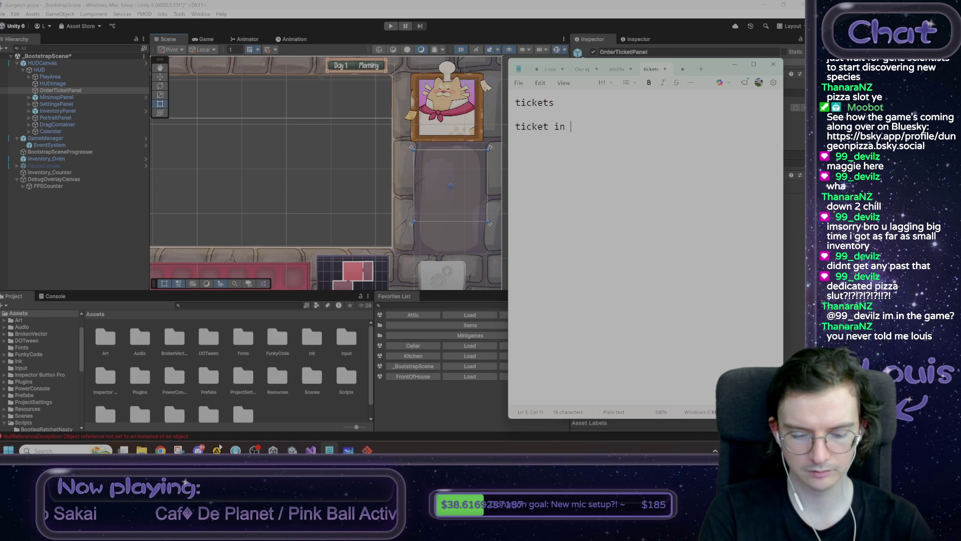
{"action": "type", "text": "hud (zoome"}
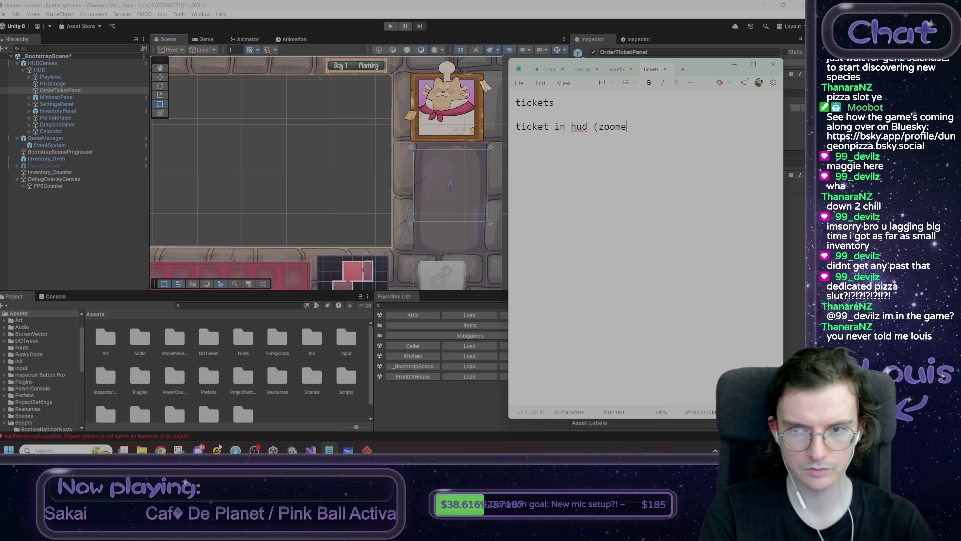
{"action": "key", "text": "BackSpace"}
{"action": "key", "text": "BackSpace"}
{"action": "key", "text": "BackSpace"}
{"action": "key", "text": "BackSpace"}
{"action": "key", "text": "BackSpace"}
{"action": "type", "text": "hi"}
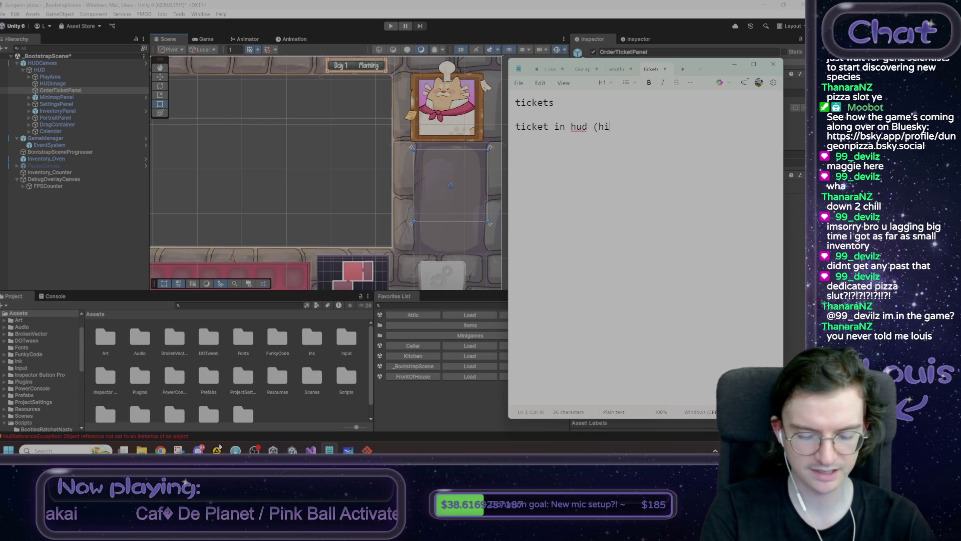
{"action": "type", "text": "gh detail"}
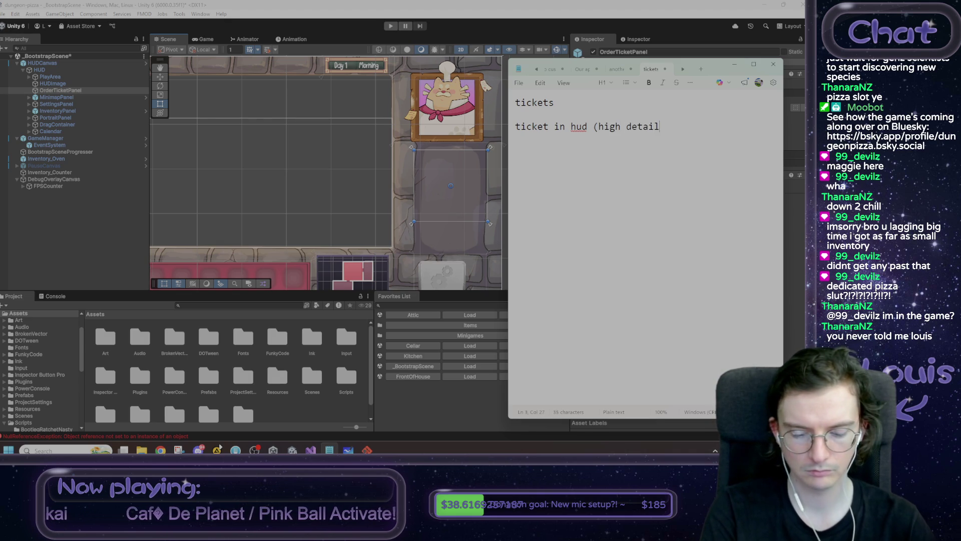
{"action": "key", "text": "Return"}
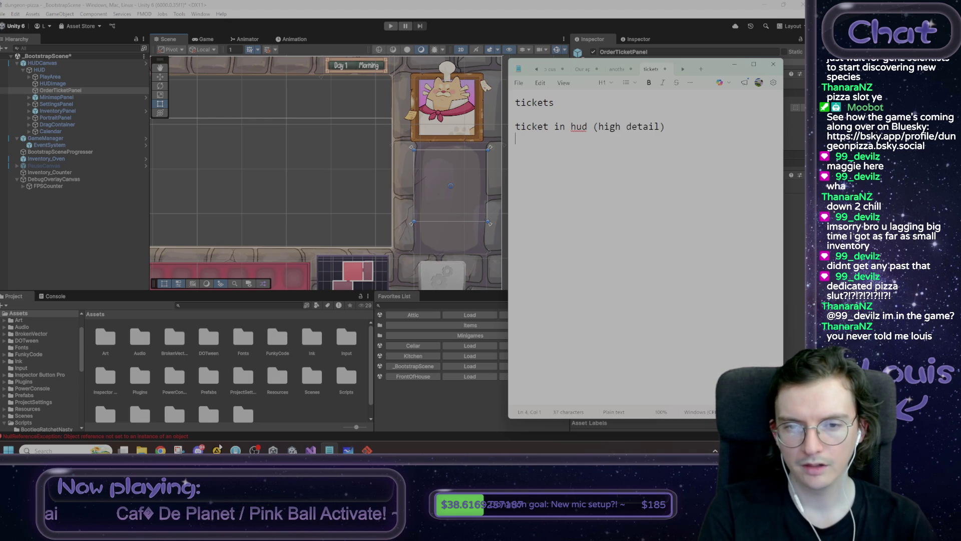
Add notes for dragged or on-rack tickets (low detail) and 'rack', then return to Unity.
{"action": "type", "text": "t"}
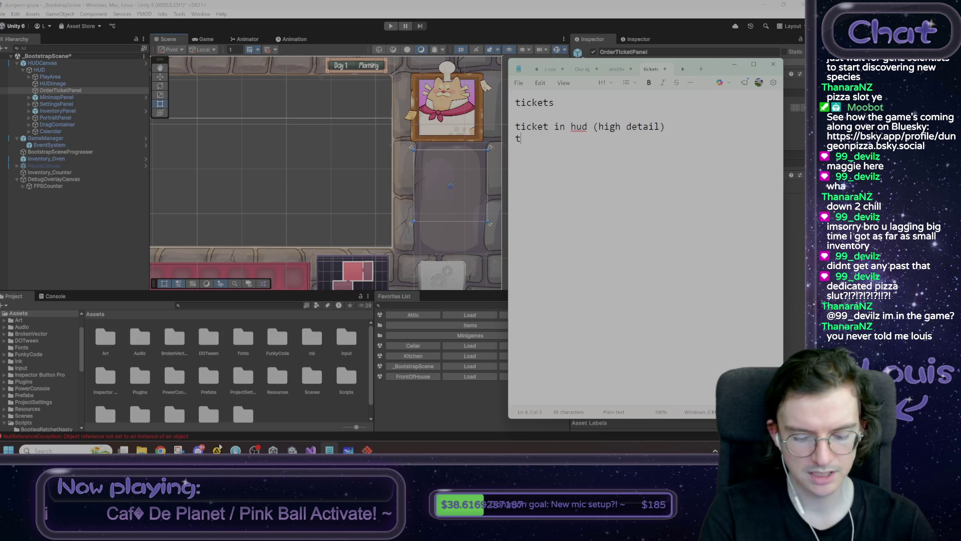
{"action": "type", "text": "icket dra"}
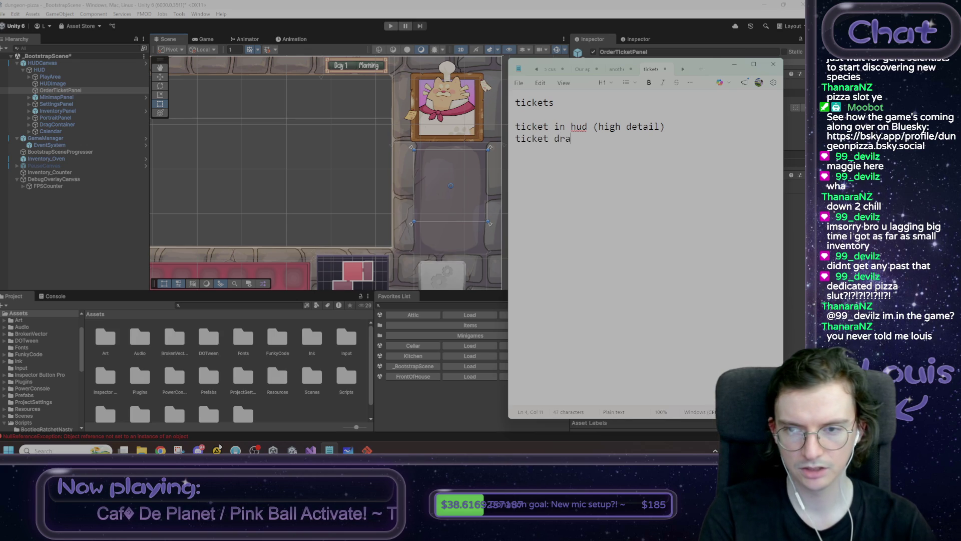
{"action": "type", "text": "gged or"}
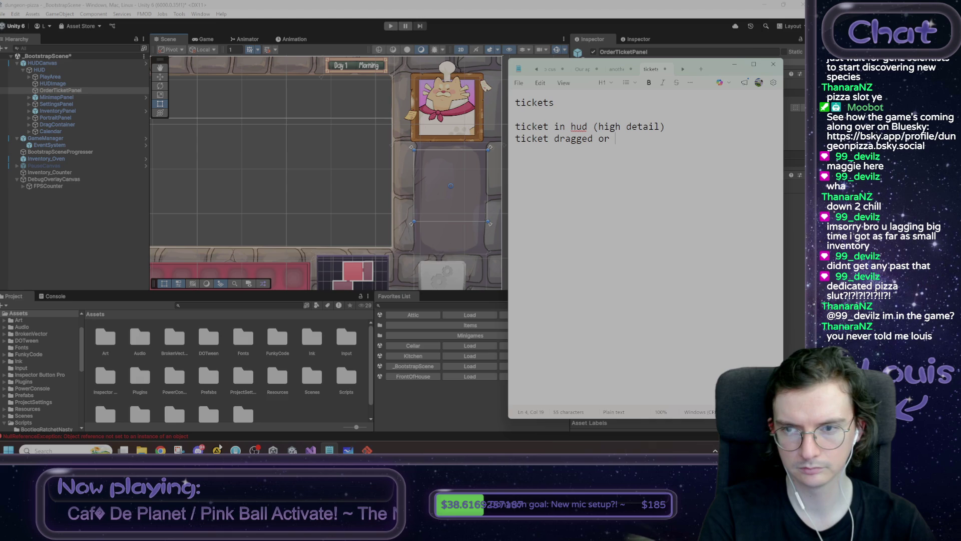
{"action": "type", "text": "on rack ("}
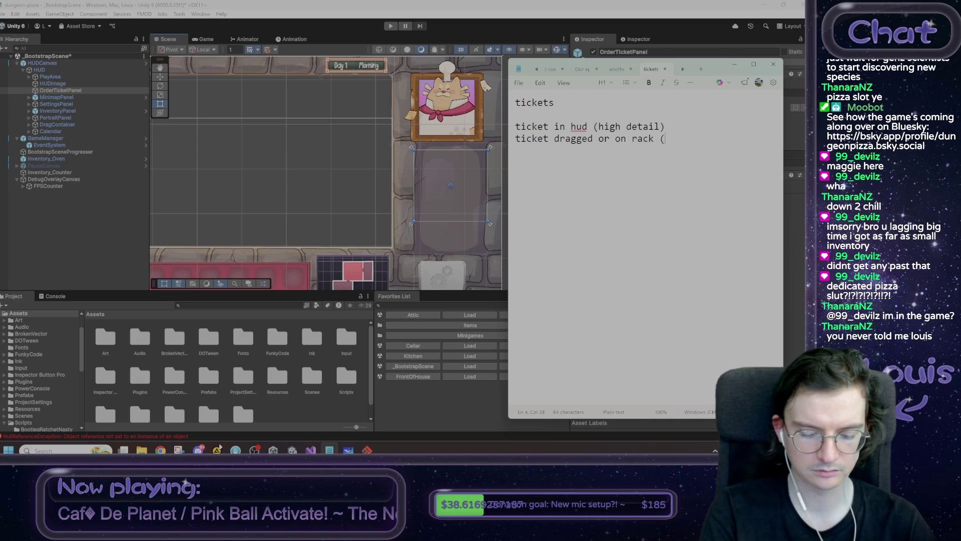
{"action": "type", "text": "low detail)"}
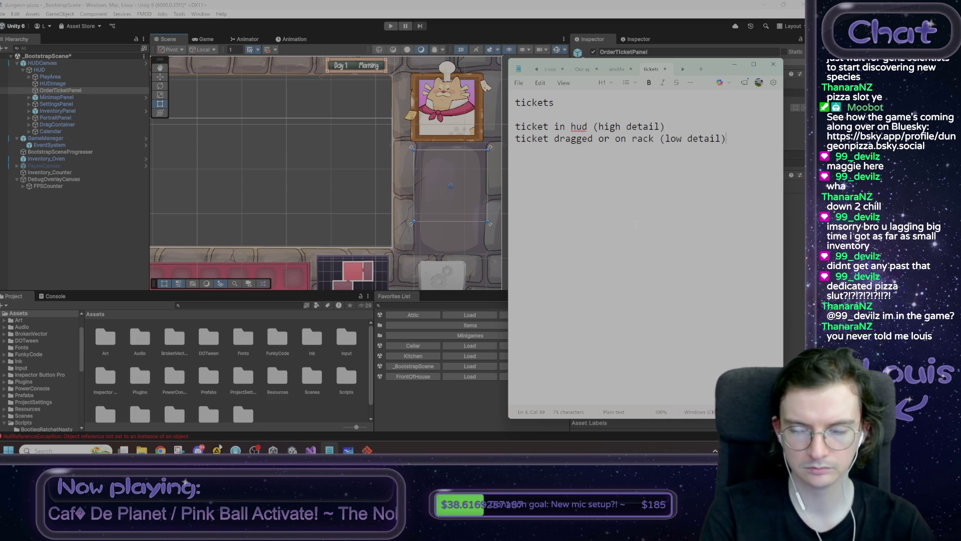
{"action": "key", "text": "Return"}
{"action": "type", "text": "rack"}
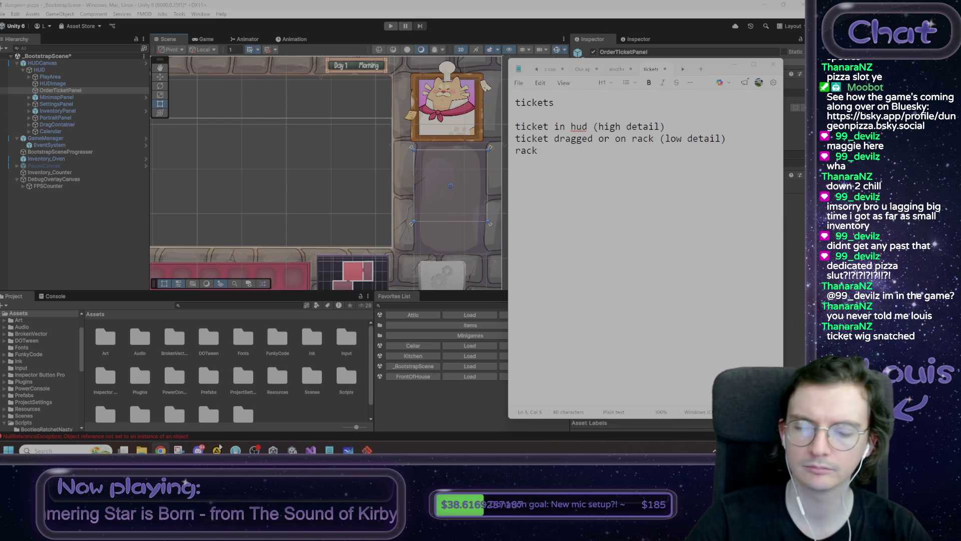
{"action": "left_click", "coordinate": [555, 148]}
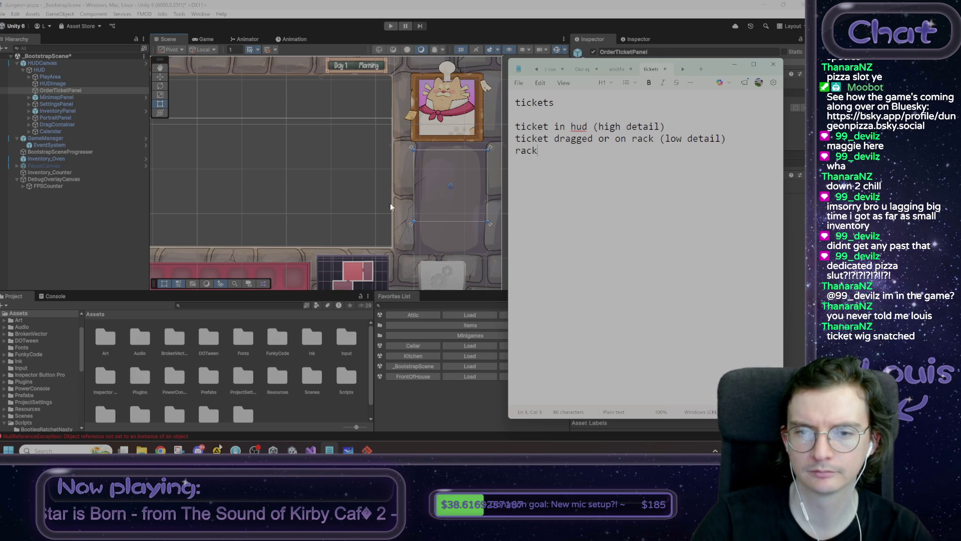
{"action": "left_click", "coordinate": [298, 178]}
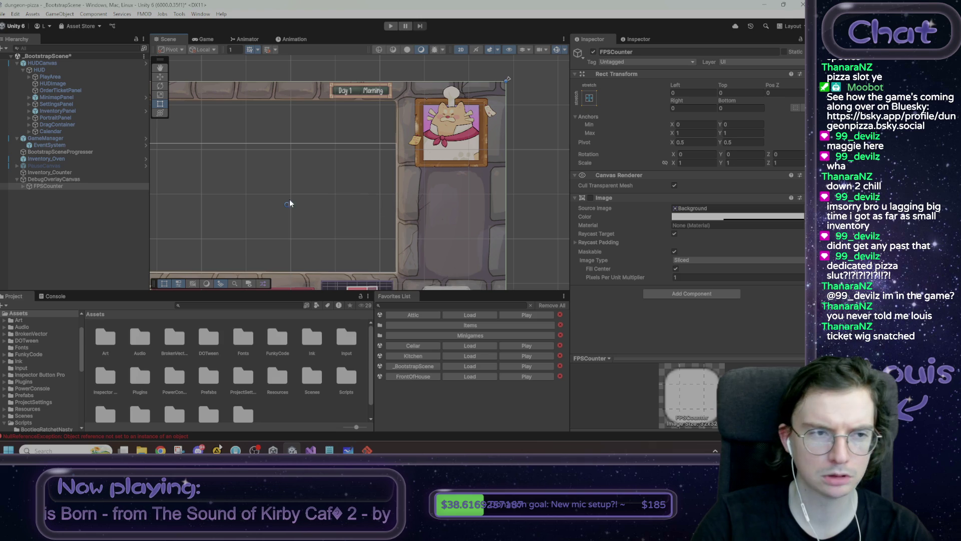
Add a UI Image as a child of OrderTicketPanel.
{"action": "left_click", "coordinate": [62, 92]}
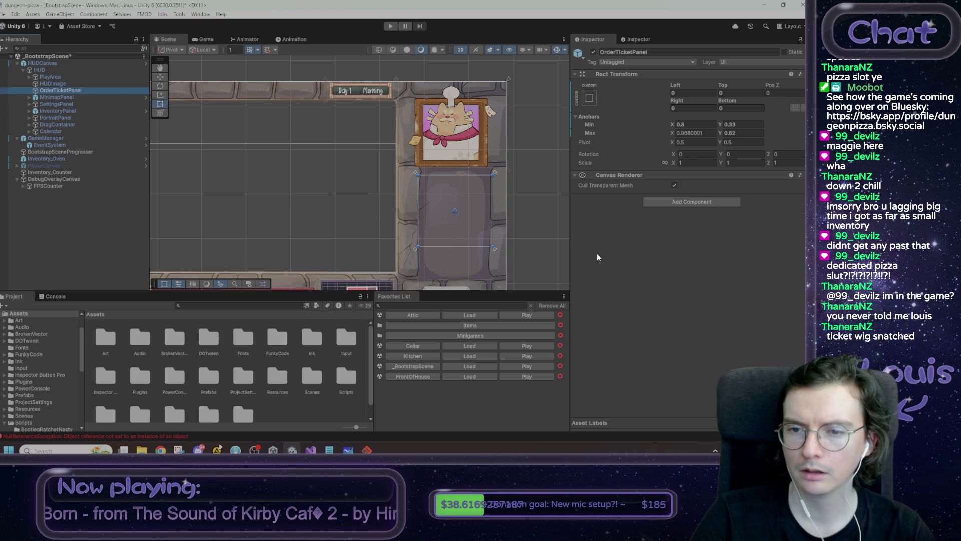
{"action": "right_click", "coordinate": [87, 91]}
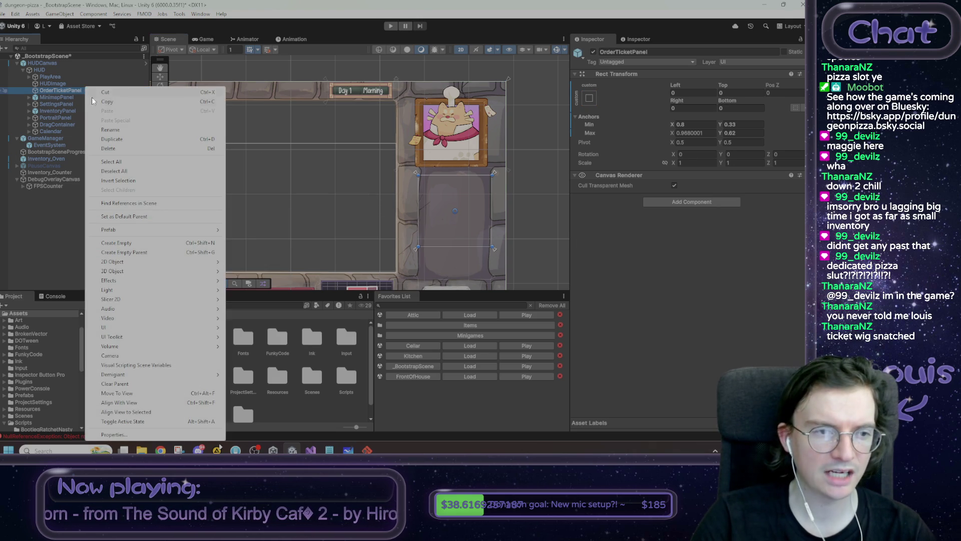
{"action": "mouse_move", "coordinate": [148, 233]}
{"action": "mouse_move", "coordinate": [143, 327]}
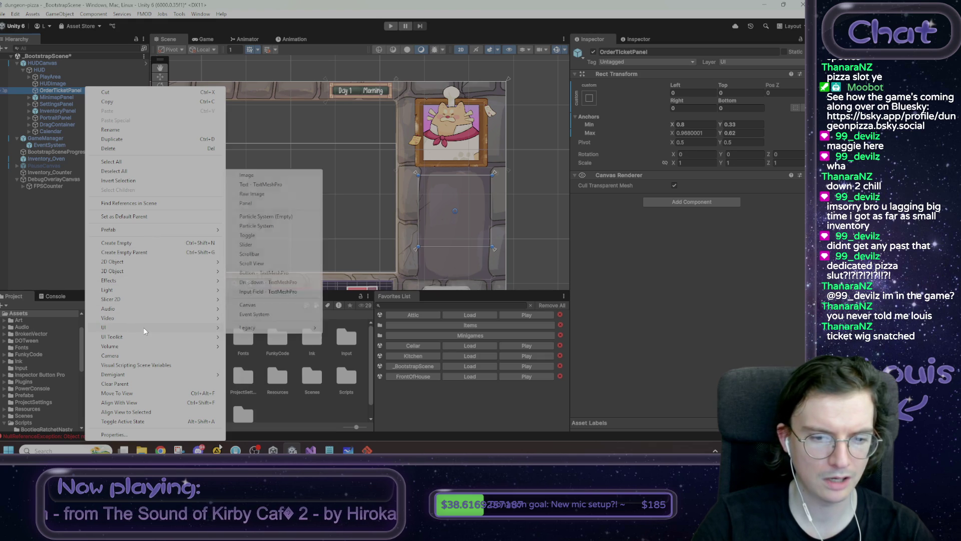
{"action": "left_click", "coordinate": [254, 175]}
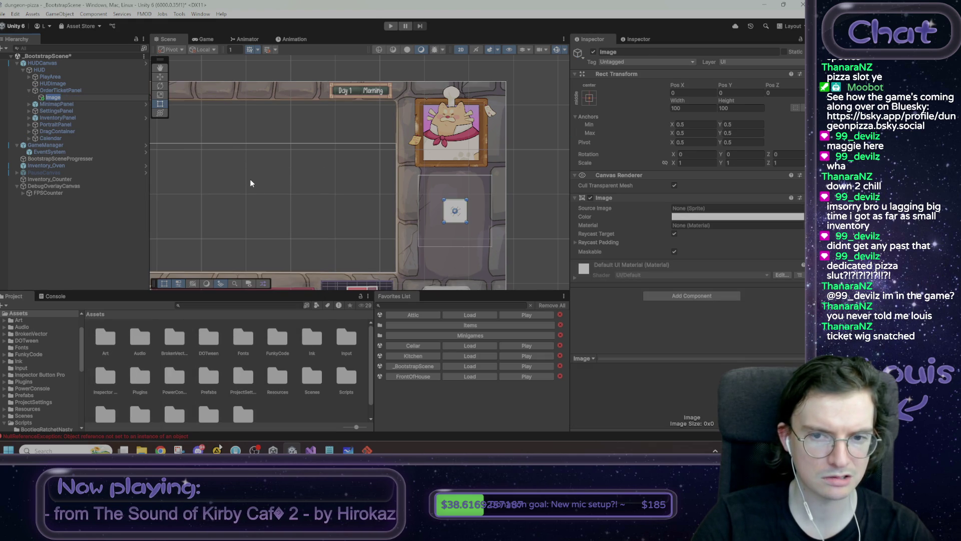
Anchor the Image to stretch both ways and set its offsets to 0.
{"action": "left_click", "coordinate": [591, 93]}
{"action": "left_click", "coordinate": [681, 226]}
{"action": "left_click", "coordinate": [693, 93]}
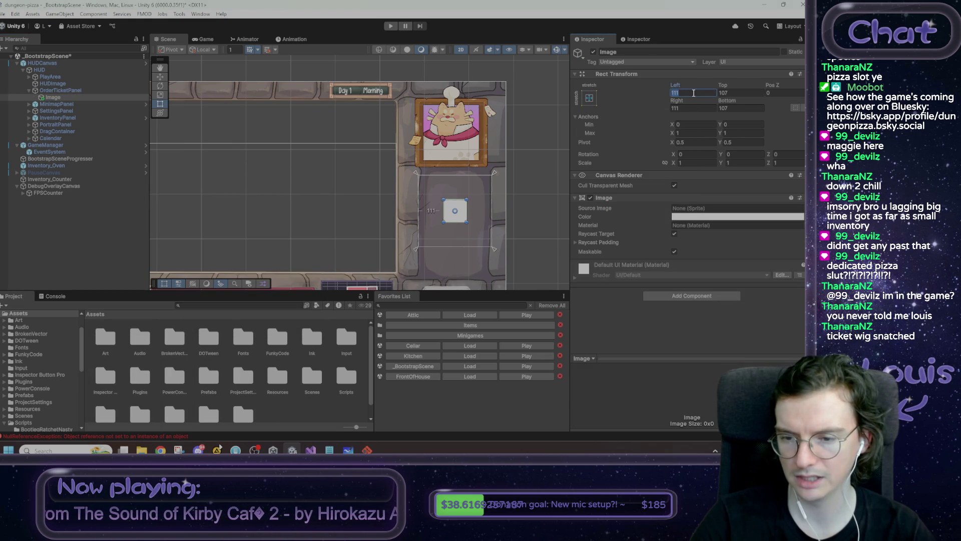
{"action": "type", "text": "0"}
{"action": "key", "text": "Tab"}
{"action": "type", "text": "0"}
{"action": "key", "text": "Tab"}
{"action": "key", "text": "Tab"}
{"action": "type", "text": "0"}
{"action": "key", "text": "Tab"}
{"action": "type", "text": "0"}
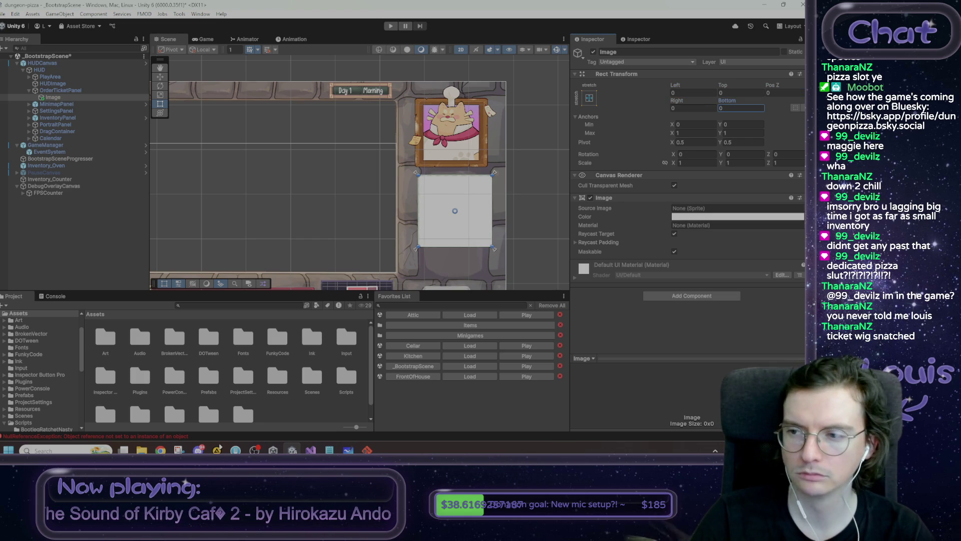
Search the Source Image picker for 'ticket' and close it without choosing a sprite.
{"action": "left_click", "coordinate": [801, 207]}
{"action": "type", "text": "ticket"}
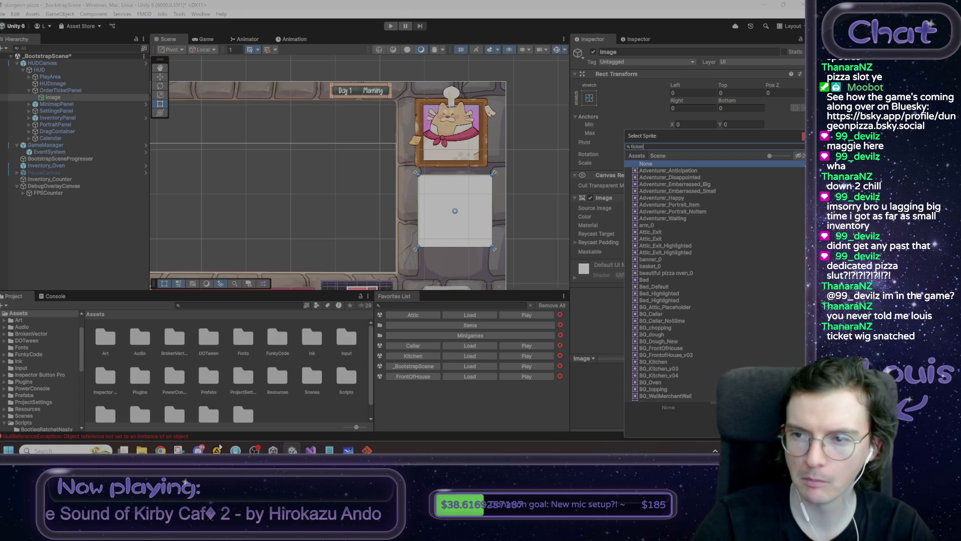
{"action": "key", "text": "BackSpace"}
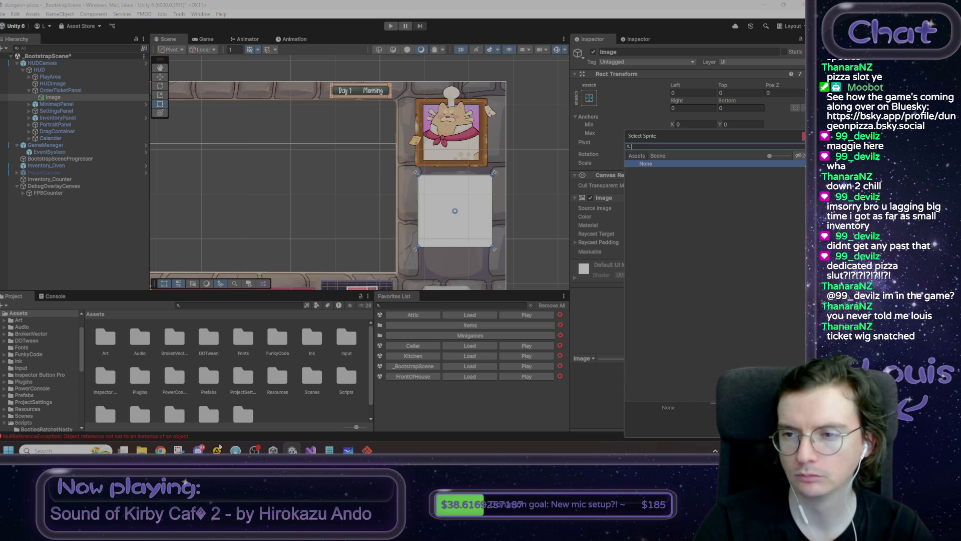
{"action": "key", "text": "Escape"}
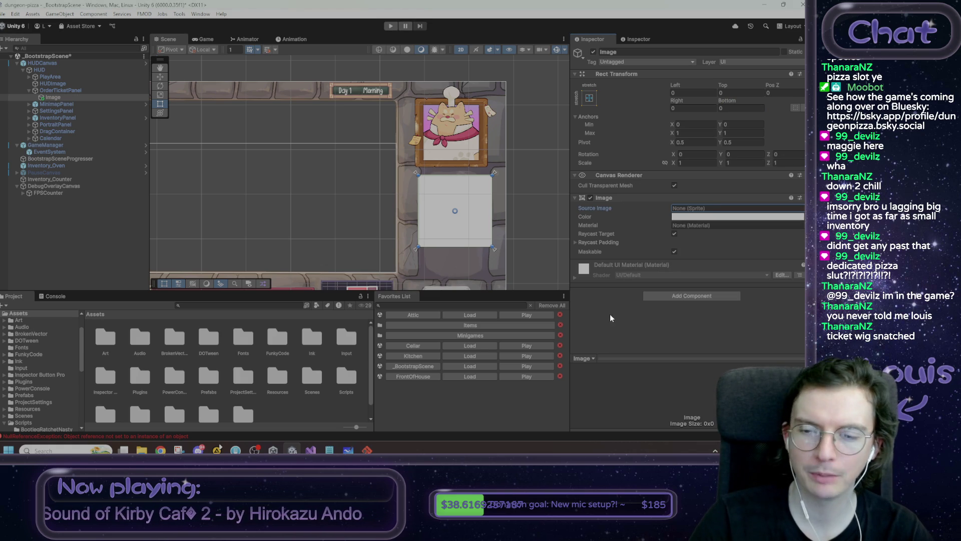
Locate the order scroll texture in the Art > UI folder.
{"action": "double_click", "coordinate": [104, 344]}
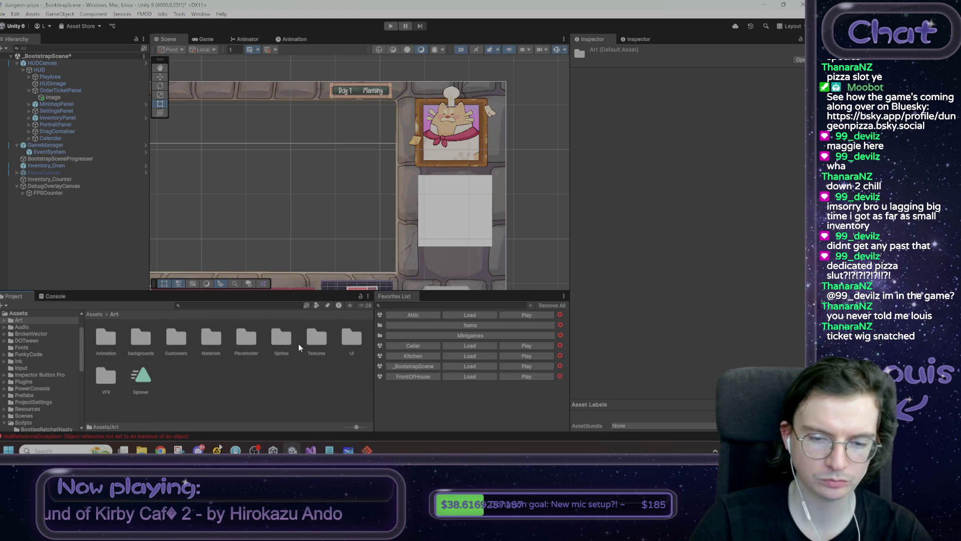
{"action": "double_click", "coordinate": [346, 340]}
{"action": "left_click", "coordinate": [284, 382]}
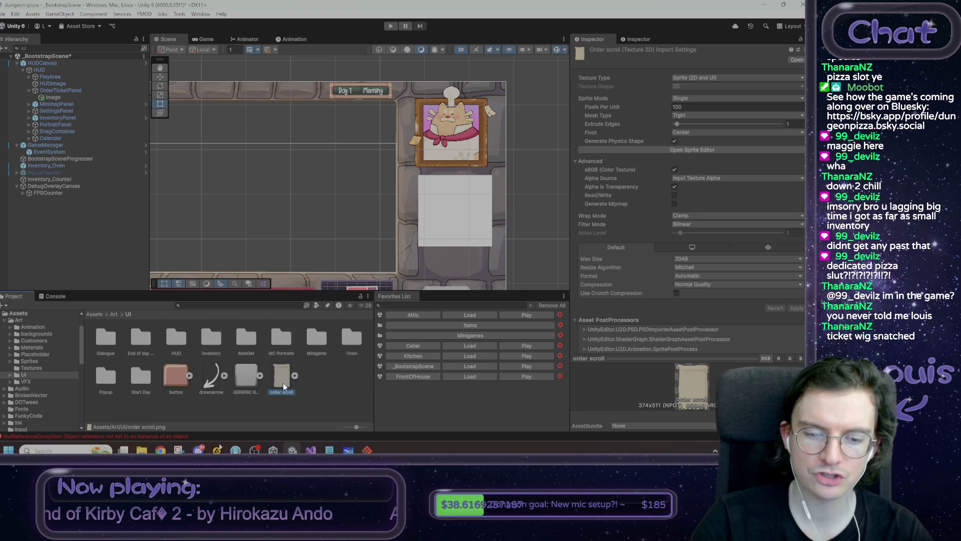
{"action": "left_click_drag", "start_coordinate": [365, 258], "coordinate": [357, 202]}
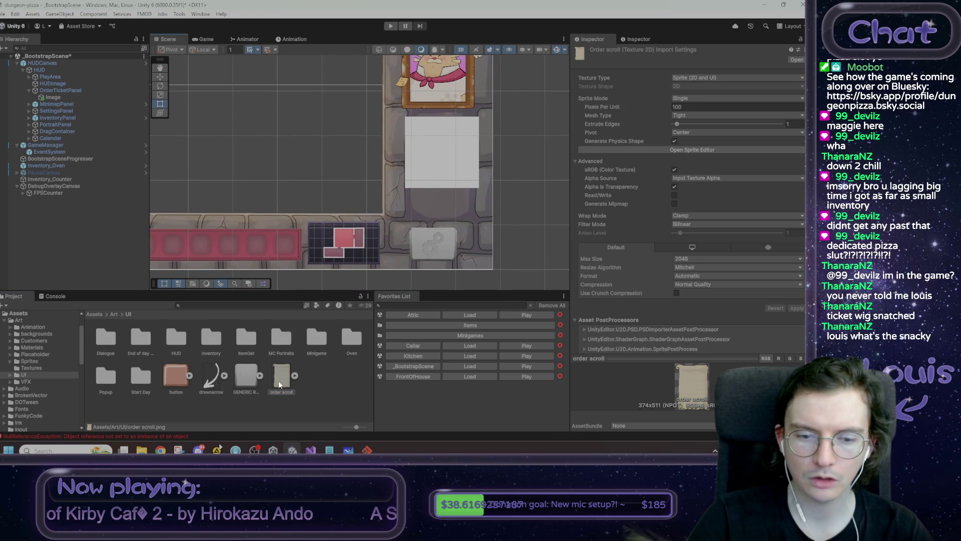
{"action": "left_click", "coordinate": [432, 159]}
{"action": "left_click", "coordinate": [429, 185]}
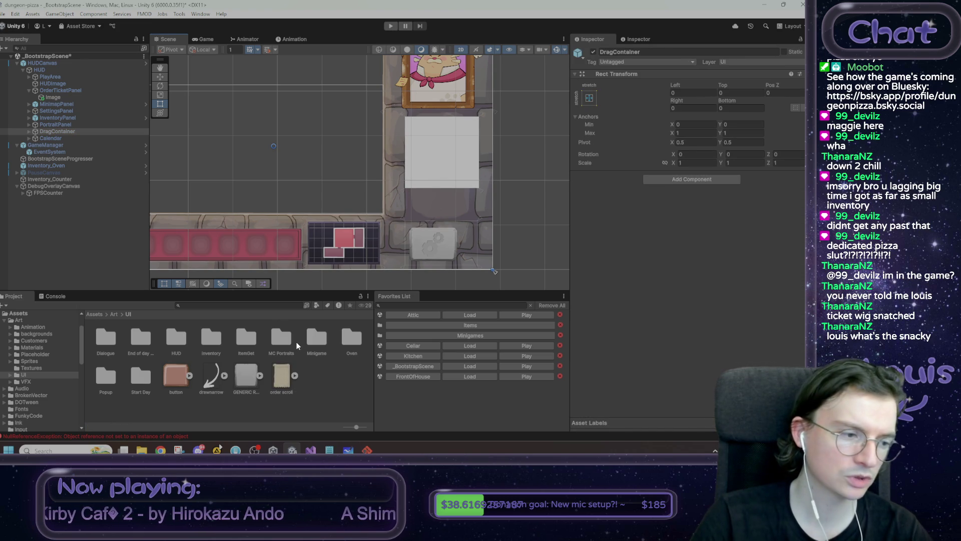
Assign the order scroll sprite to the Image's Source Image and recentre the canvas.
{"action": "left_click", "coordinate": [431, 166]}
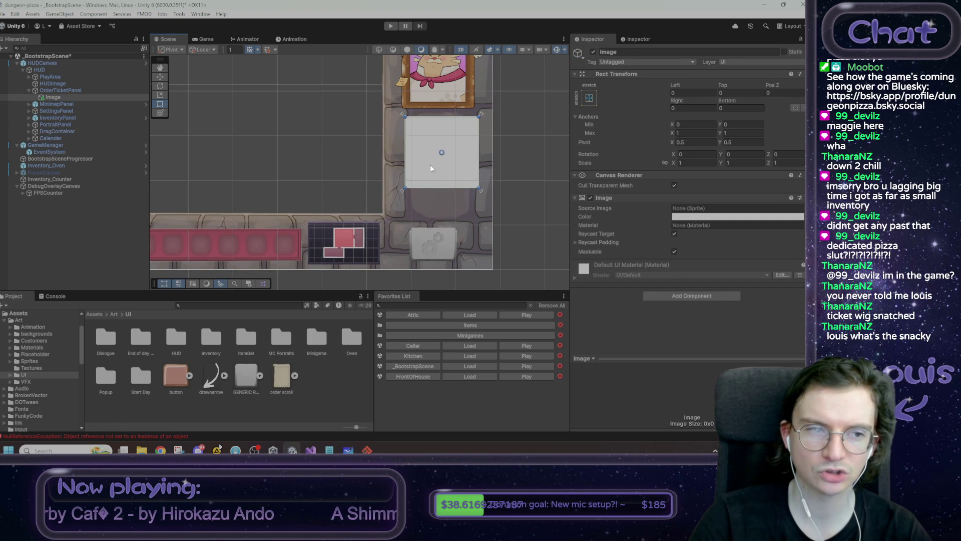
{"action": "mouse_move", "coordinate": [287, 386]}
{"action": "left_mouse_down"}
{"action": "mouse_move", "coordinate": [701, 233]}
{"action": "mouse_move", "coordinate": [701, 209]}
{"action": "left_mouse_up"}
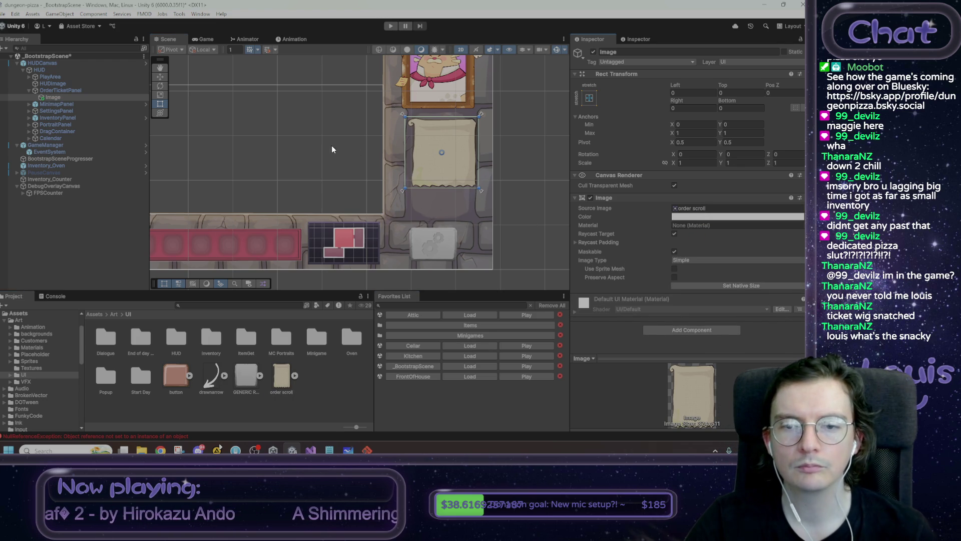
{"action": "left_click_drag", "start_coordinate": [332, 145], "coordinate": [334, 186]}
{"action": "scroll", "coordinate": [336, 187], "scroll_direction": "down", "scroll_amount": 1}
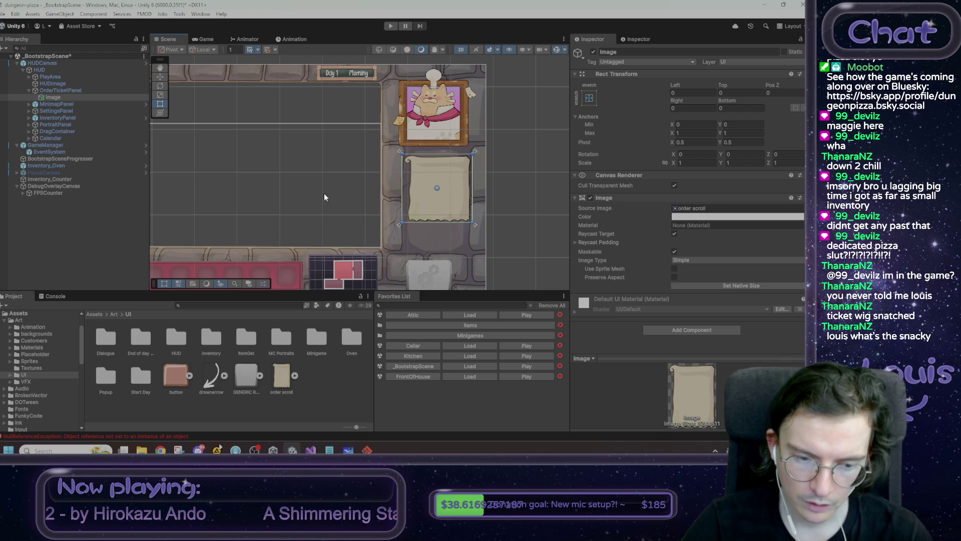
{"action": "mouse_move", "coordinate": [275, 188]}
{"action": "left_mouse_down"}
{"action": "mouse_move", "coordinate": [332, 204]}
{"action": "mouse_move", "coordinate": [318, 198]}
{"action": "left_mouse_up"}
{"action": "key", "text": "super+shift+s"}
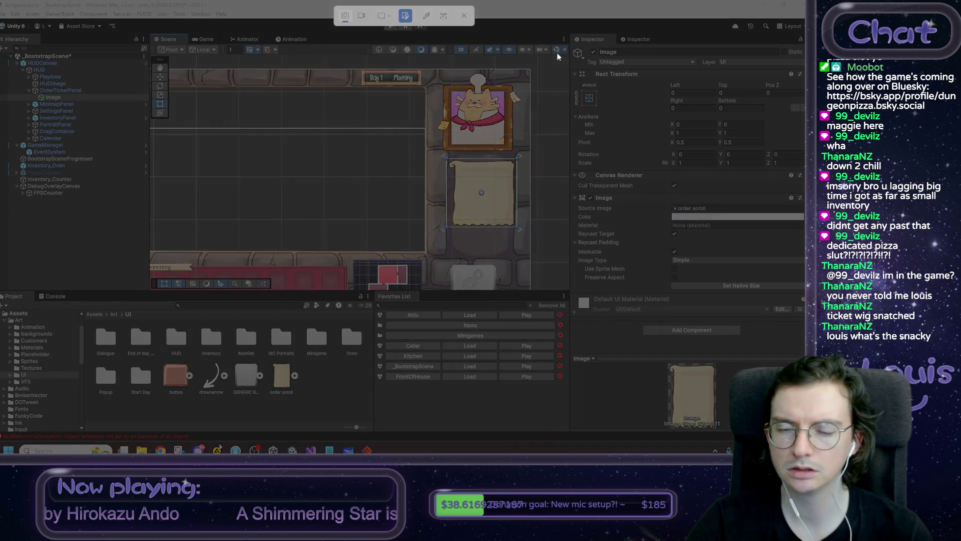
{"action": "mouse_move", "coordinate": [557, 52]}
{"action": "left_mouse_down"}
{"action": "mouse_move", "coordinate": [107, 298]}
{"action": "mouse_move", "coordinate": [178, 282]}
{"action": "left_mouse_up"}
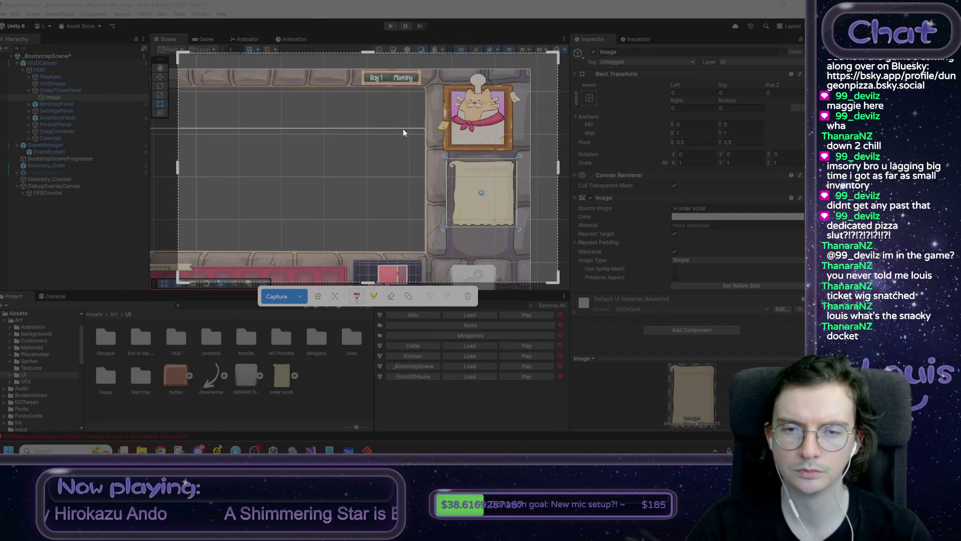
{"action": "mouse_move", "coordinate": [425, 94]}
{"action": "left_mouse_down"}
{"action": "mouse_move", "coordinate": [266, 97]}
{"action": "mouse_move", "coordinate": [264, 87]}
{"action": "left_mouse_up"}
{"action": "mouse_move", "coordinate": [387, 100]}
{"action": "left_mouse_down"}
{"action": "mouse_move", "coordinate": [384, 120]}
{"action": "mouse_move", "coordinate": [416, 122]}
{"action": "mouse_move", "coordinate": [409, 94]}
{"action": "left_mouse_up"}
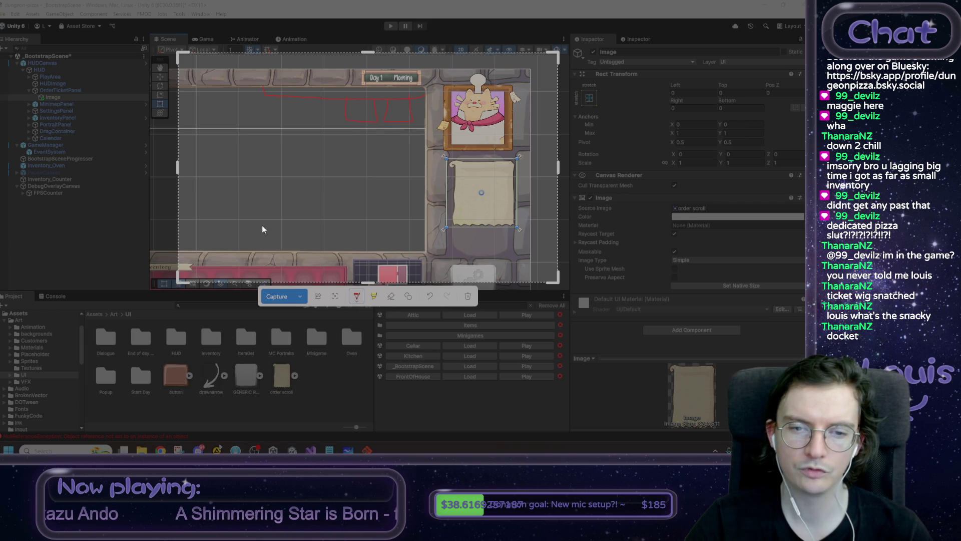
{"action": "mouse_move", "coordinate": [185, 245]}
{"action": "left_mouse_down"}
{"action": "mouse_move", "coordinate": [245, 219]}
{"action": "mouse_move", "coordinate": [365, 217]}
{"action": "mouse_move", "coordinate": [389, 247]}
{"action": "mouse_move", "coordinate": [215, 247]}
{"action": "left_mouse_up"}
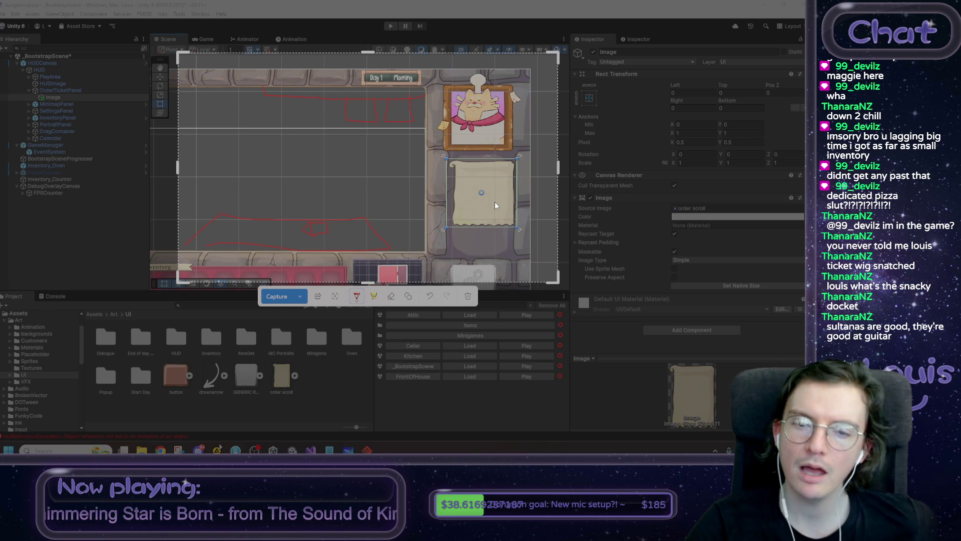
{"action": "left_click_drag", "start_coordinate": [244, 136], "coordinate": [248, 179]}
{"action": "mouse_move", "coordinate": [313, 189]}
{"action": "left_mouse_down"}
{"action": "mouse_move", "coordinate": [245, 131]}
{"action": "mouse_move", "coordinate": [220, 150]}
{"action": "left_mouse_up"}
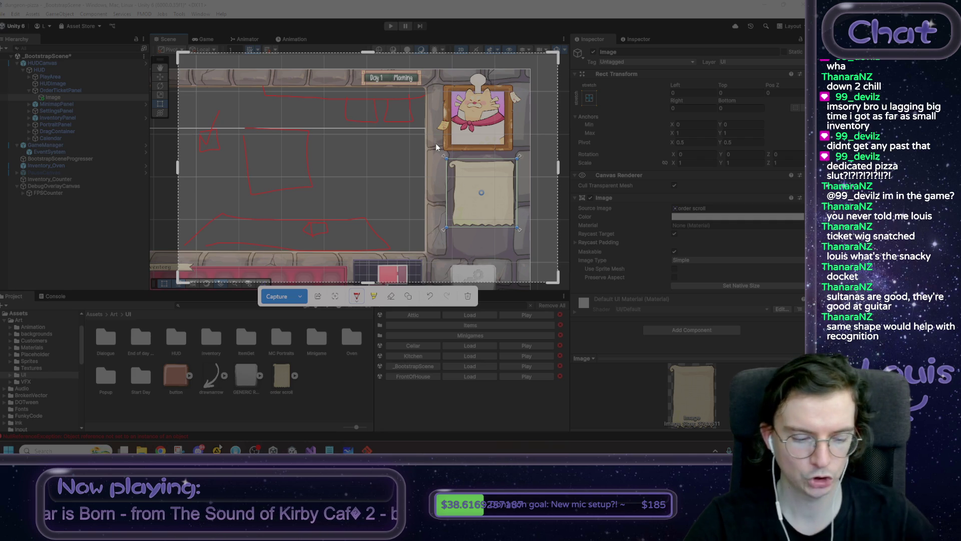
{"action": "key", "text": "Escape"}
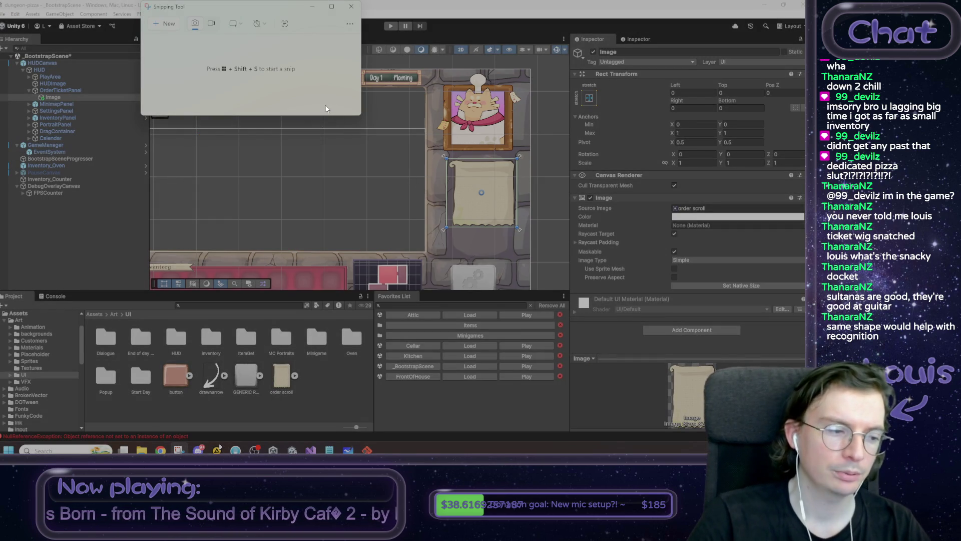
{"action": "left_click", "coordinate": [312, 9]}
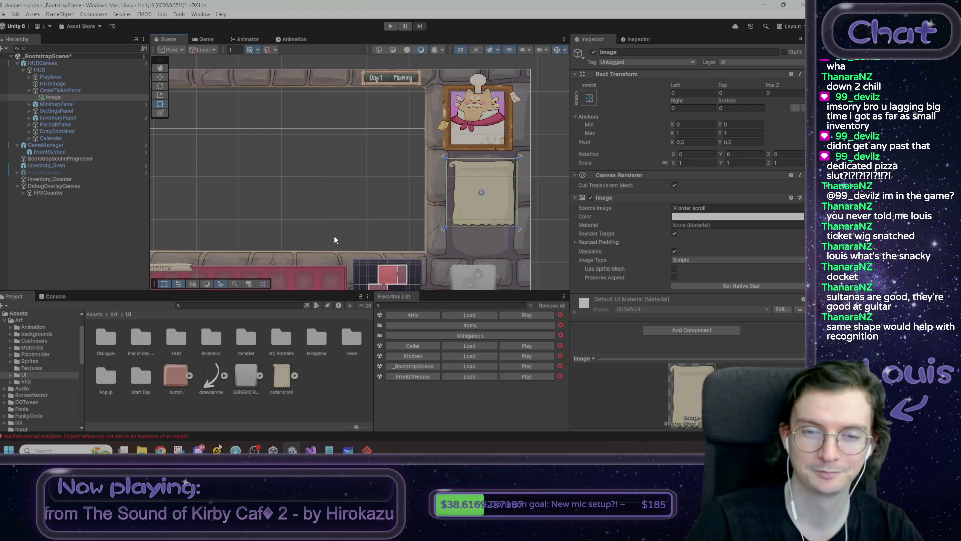
Rename the parchment Image object to TicketVisuals in the Inspector.
{"action": "mouse_move", "coordinate": [308, 212]}
{"action": "left_mouse_down"}
{"action": "mouse_move", "coordinate": [335, 212]}
{"action": "mouse_move", "coordinate": [328, 224]}
{"action": "mouse_move", "coordinate": [315, 208]}
{"action": "left_mouse_up"}
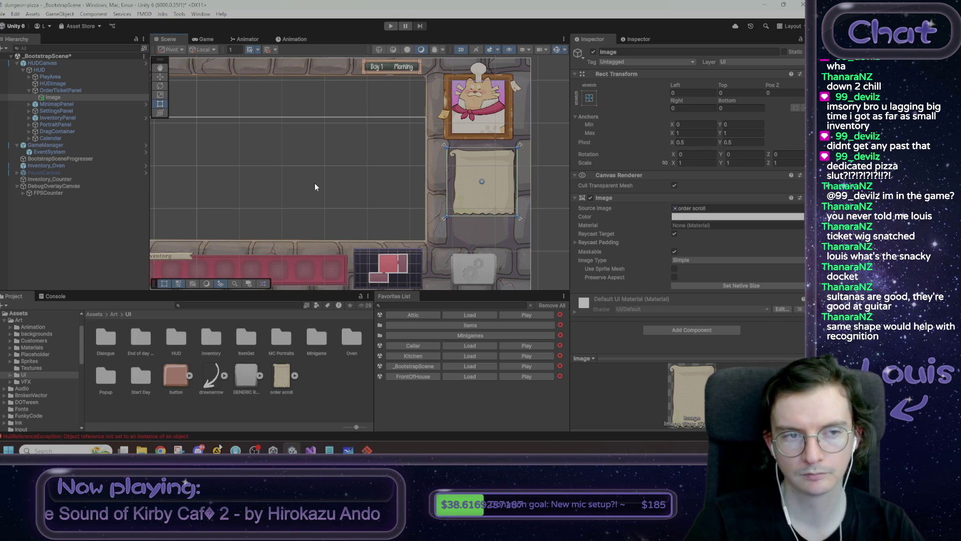
{"action": "left_click", "coordinate": [607, 52]}
{"action": "type", "text": "Ticket"}
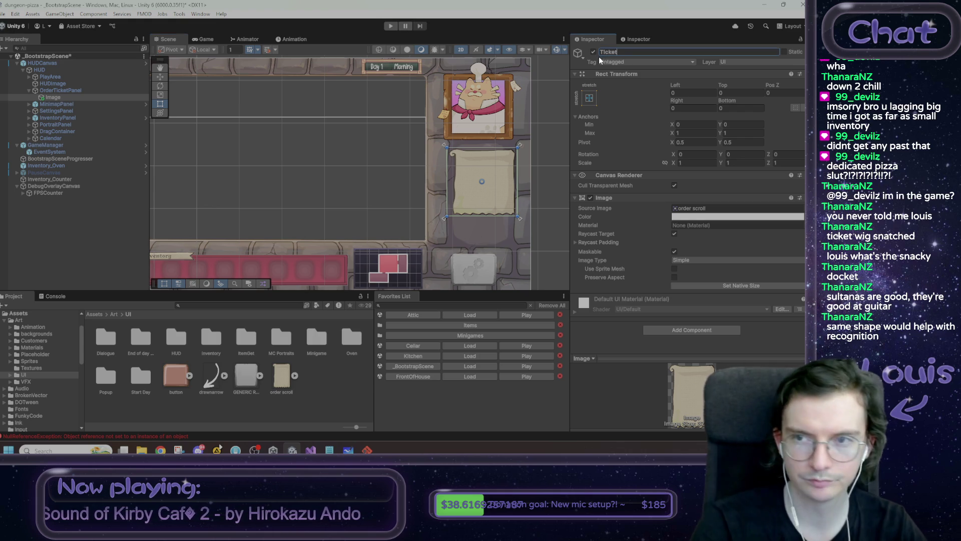
{"action": "type", "text": "Visuals"}
{"action": "key", "text": "Return"}
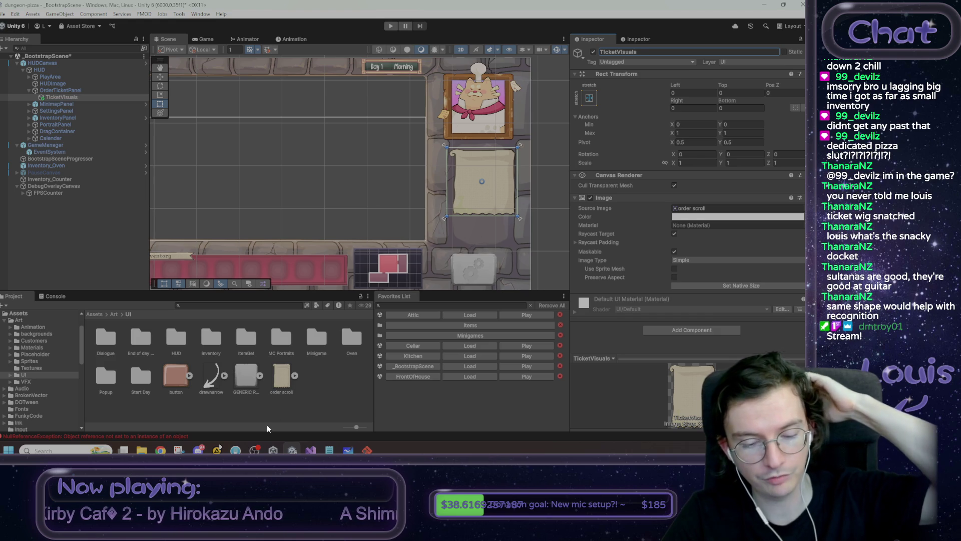
Browse from Assets into Scripts/UI and select the OrderTicket folder.
{"action": "left_click", "coordinate": [93, 313]}
{"action": "scroll", "coordinate": [230, 385], "scroll_direction": "down", "scroll_amount": 1}
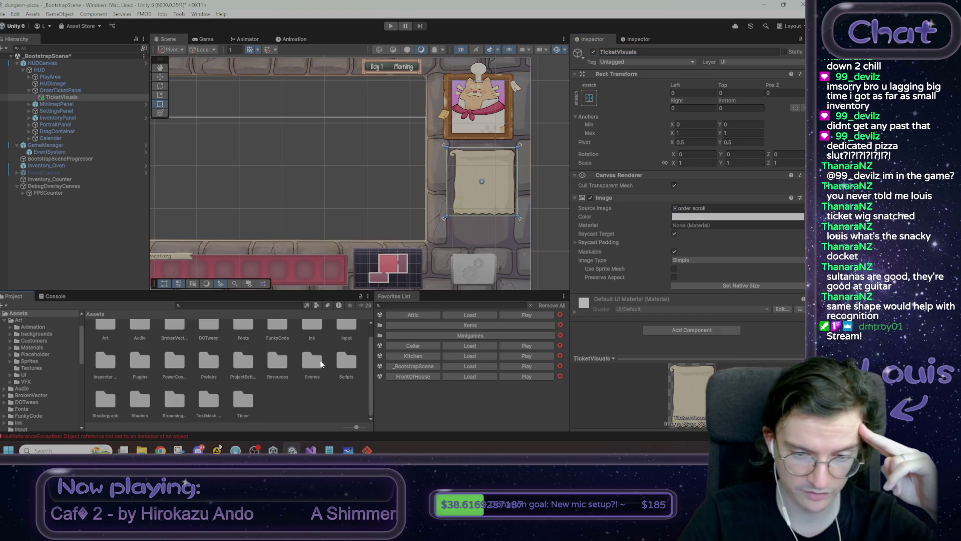
{"action": "double_click", "coordinate": [345, 361]}
{"action": "double_click", "coordinate": [323, 373]}
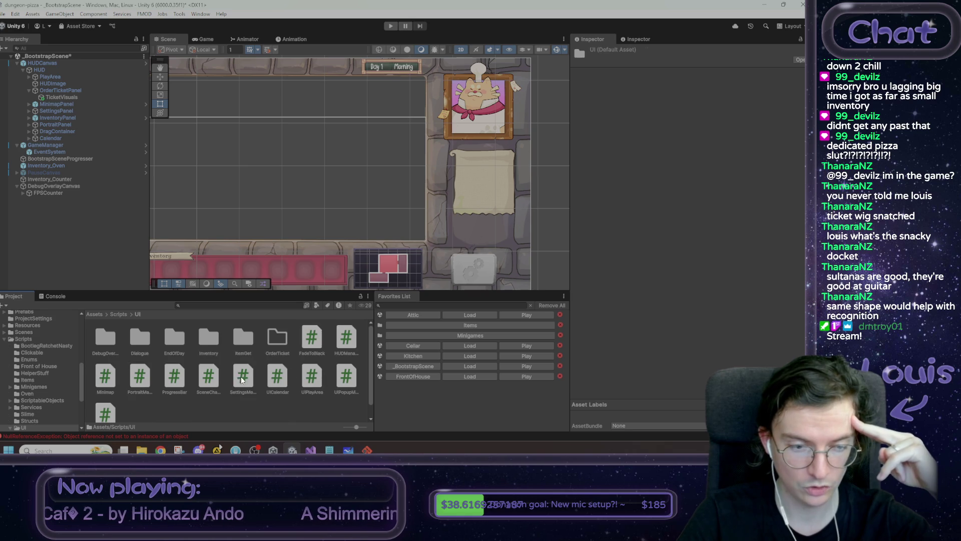
{"action": "left_click", "coordinate": [278, 339]}
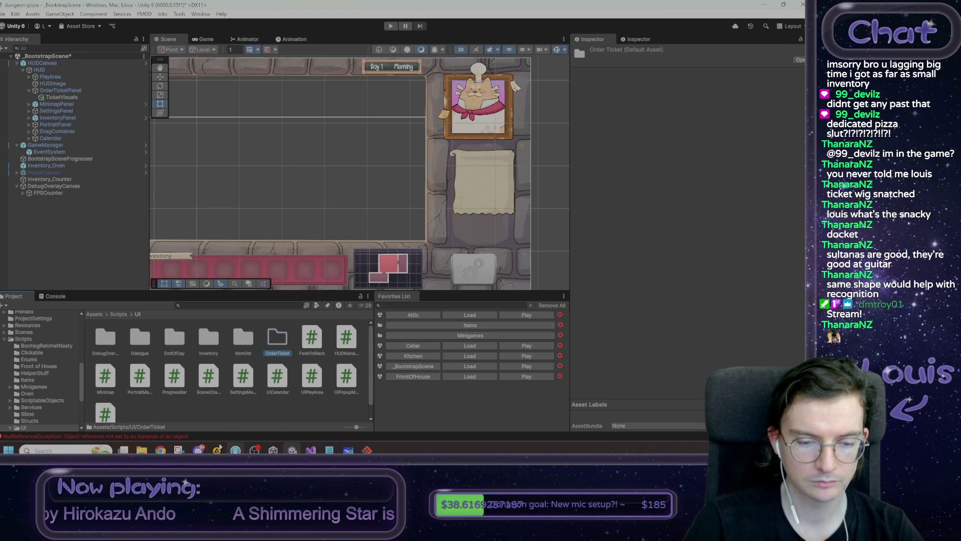
Write 'nuked all the existing ticket setup' on a new line in the Notepad ticket notes, then return to Unity.
{"action": "mouse_move", "coordinate": [235, 450]}
{"action": "left_click", "coordinate": [329, 450]}
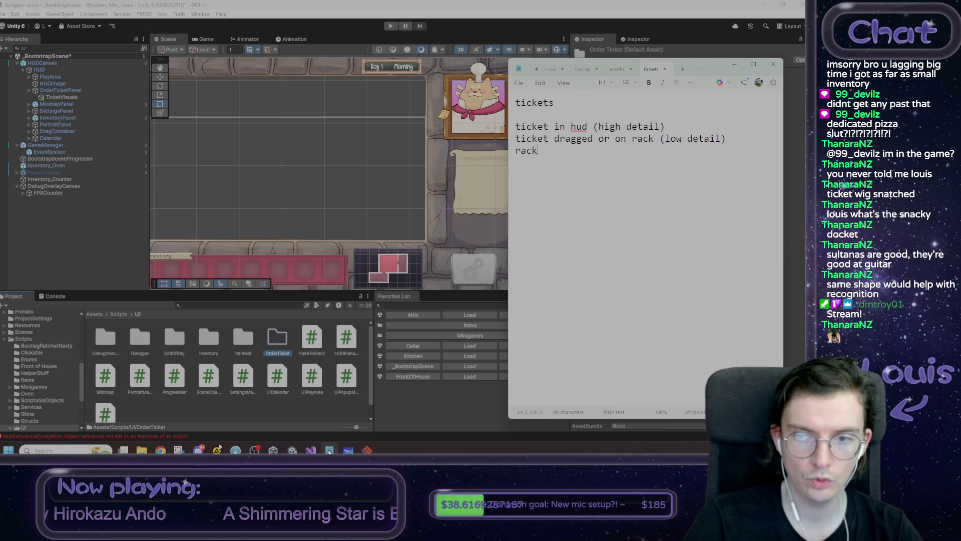
{"action": "key", "text": "Return"}
{"action": "key", "text": "Return"}
{"action": "type", "text": "nu"}
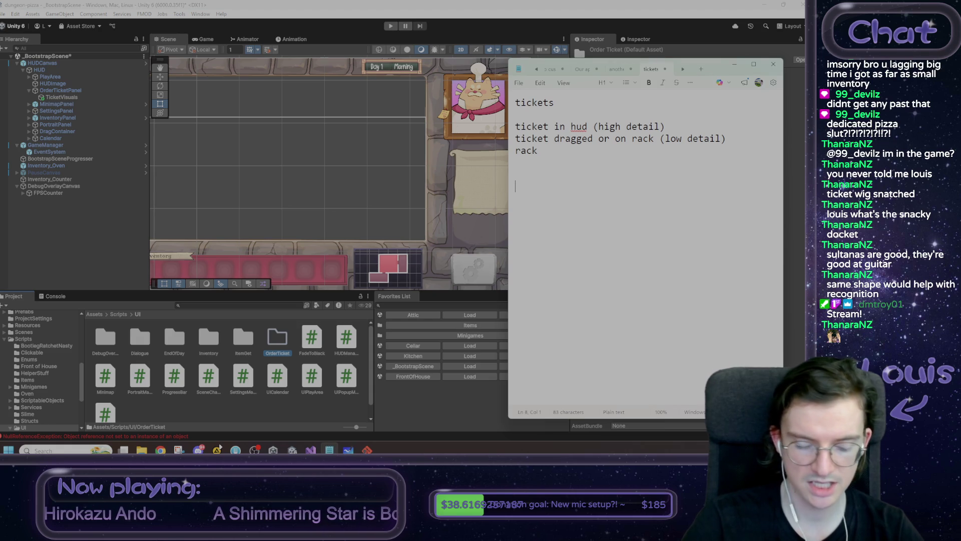
{"action": "type", "text": "ked "}
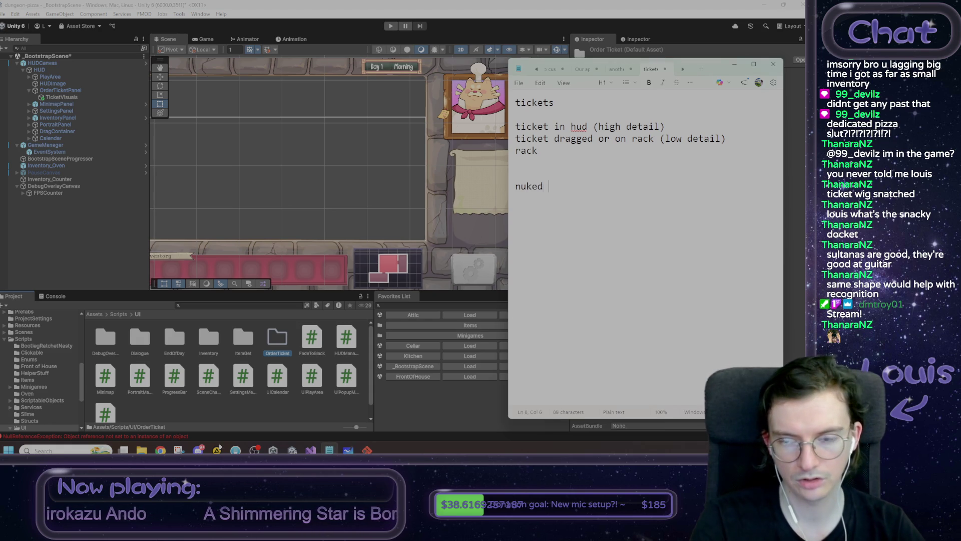
{"action": "type", "text": "all the existing ticket setu"}
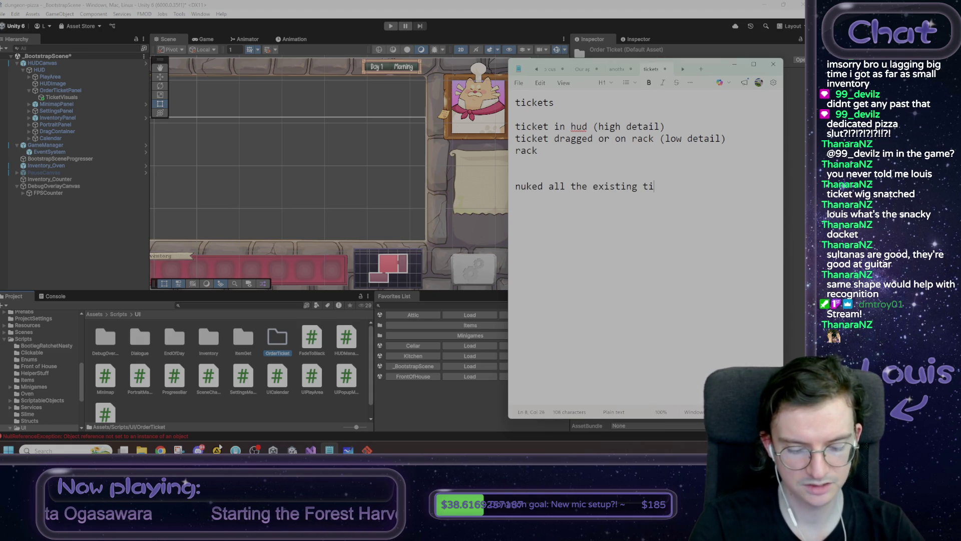
{"action": "type", "text": "p"}
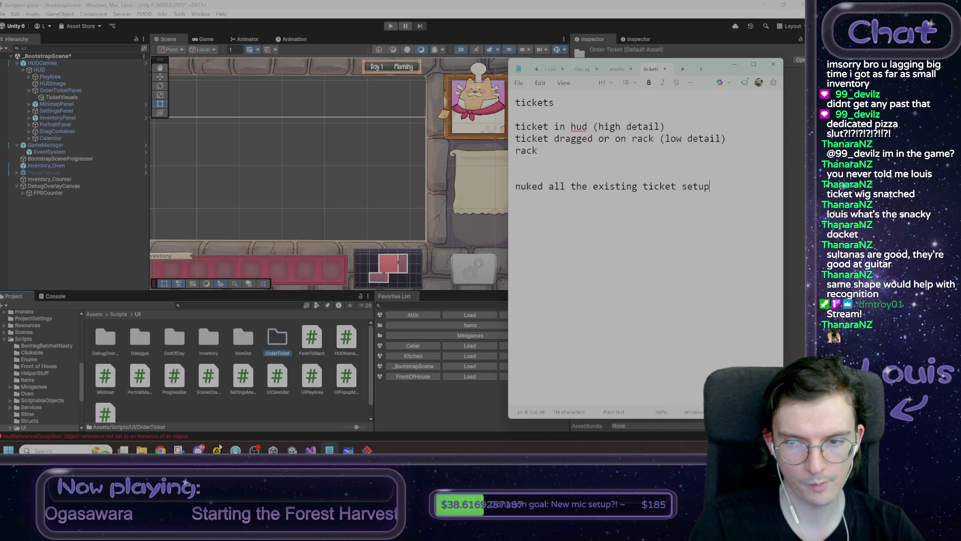
{"action": "key", "text": "shift+Home"}
{"action": "key", "text": "End"}
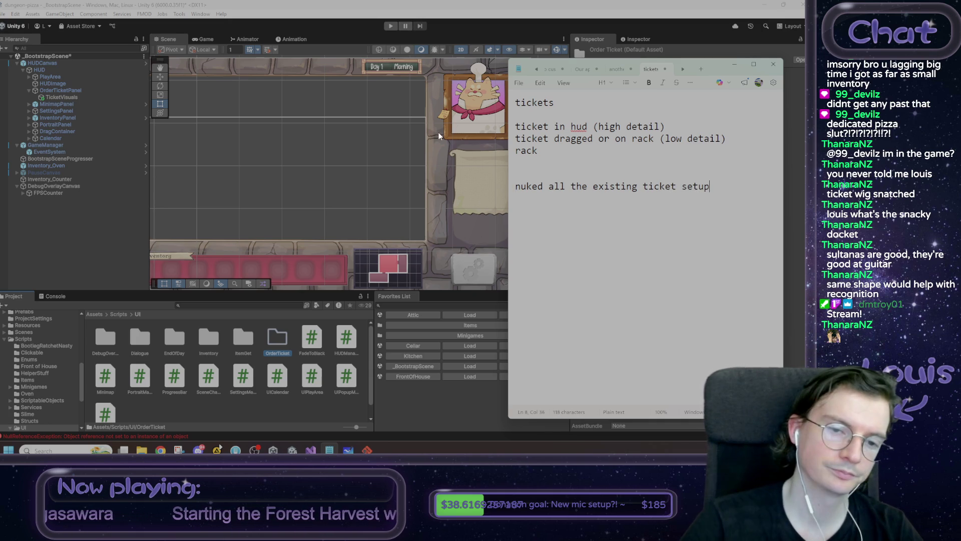
{"action": "left_click", "coordinate": [311, 213]}
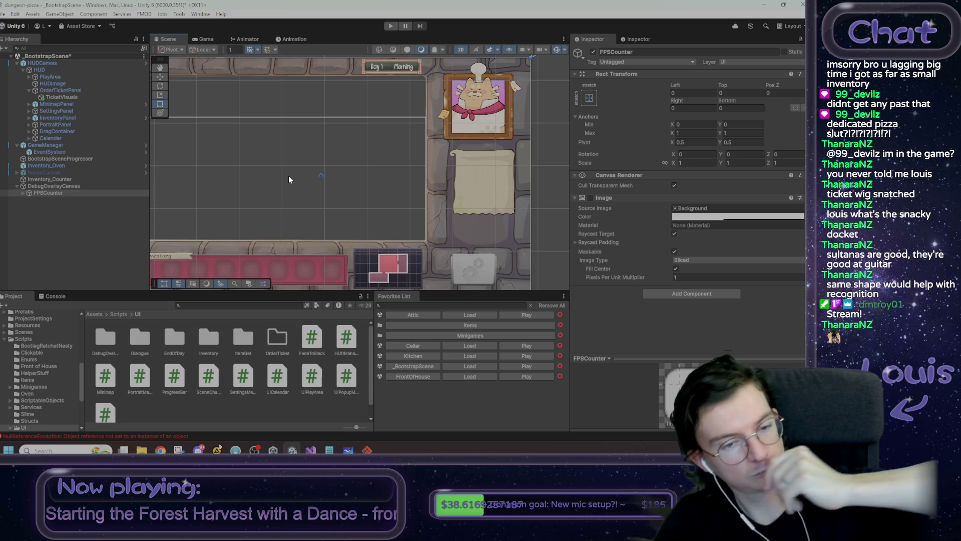
Open the empty Assets/Scripts/UI/OrderTicket folder in the Project window.
{"action": "left_click_drag", "start_coordinate": [294, 173], "coordinate": [319, 174]}
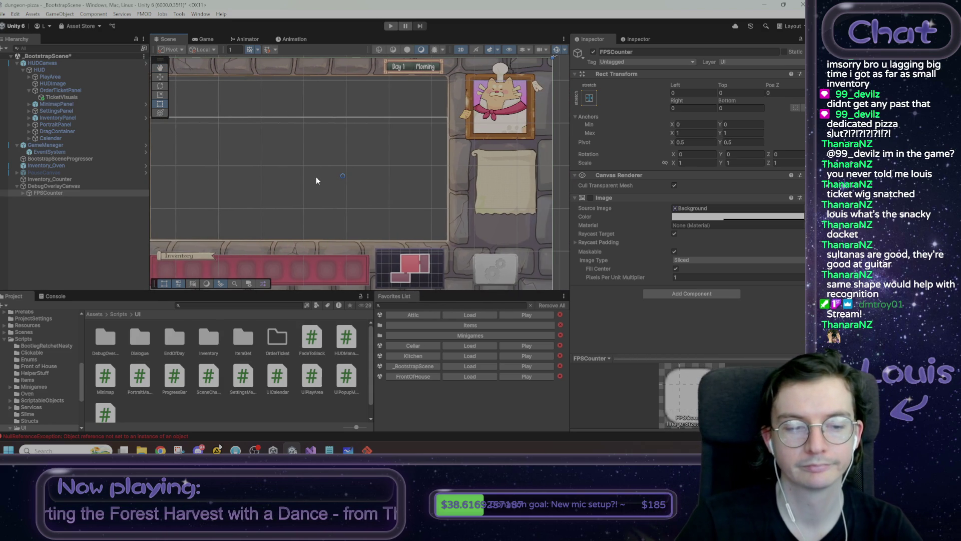
{"action": "double_click", "coordinate": [278, 342]}
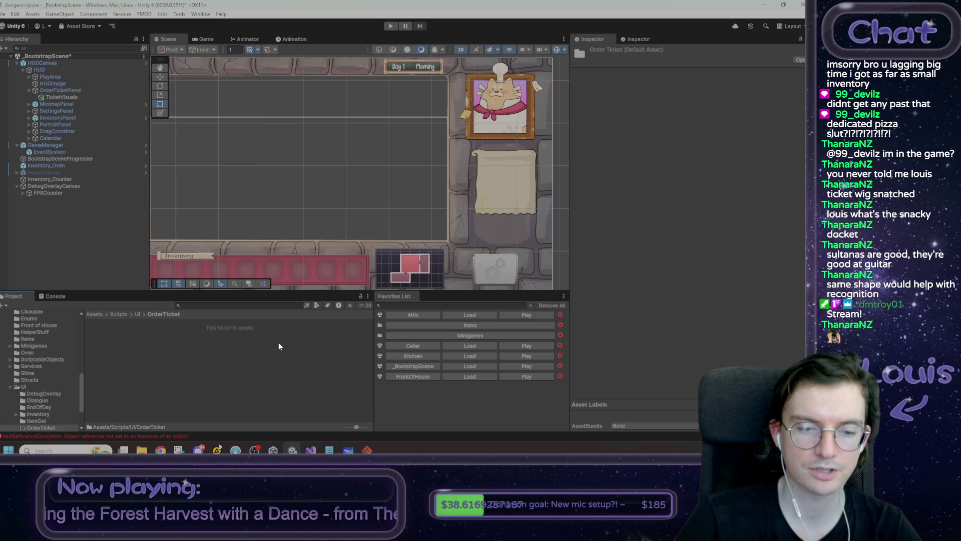
Create a new OrderTicketVisuals MonoBehaviour script in the OrderTicket folder.
{"action": "right_click", "coordinate": [154, 342]}
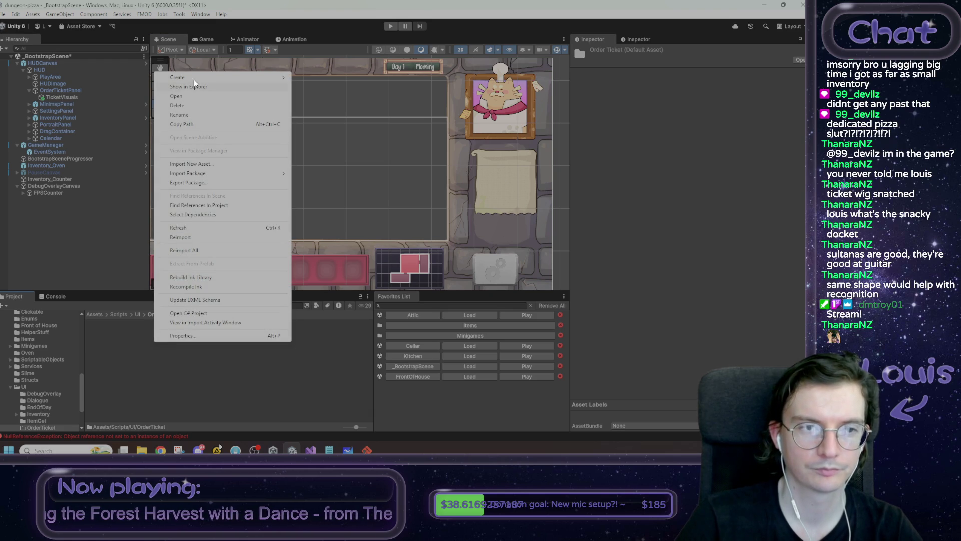
{"action": "mouse_move", "coordinate": [199, 76]}
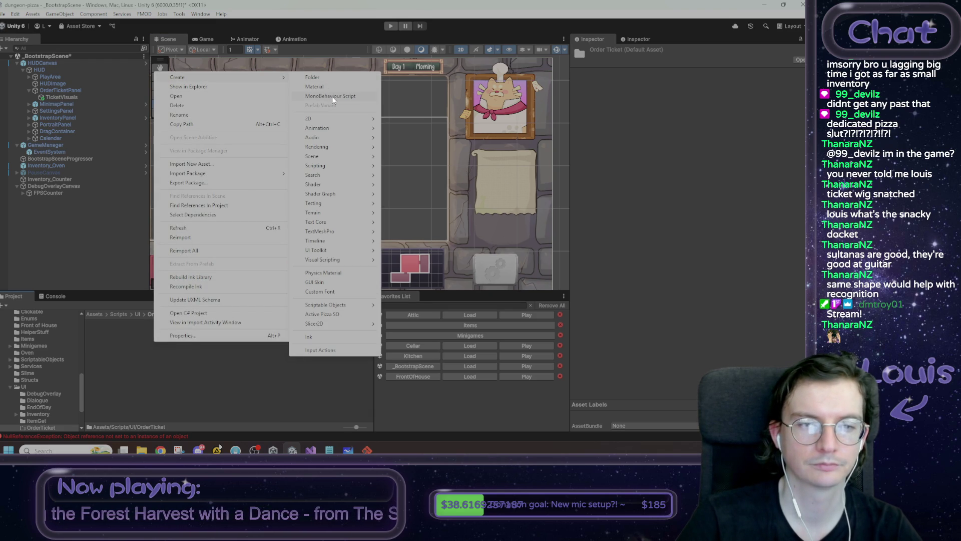
{"action": "left_click", "coordinate": [332, 96]}
{"action": "type", "text": "OrderTicketVisuals"}
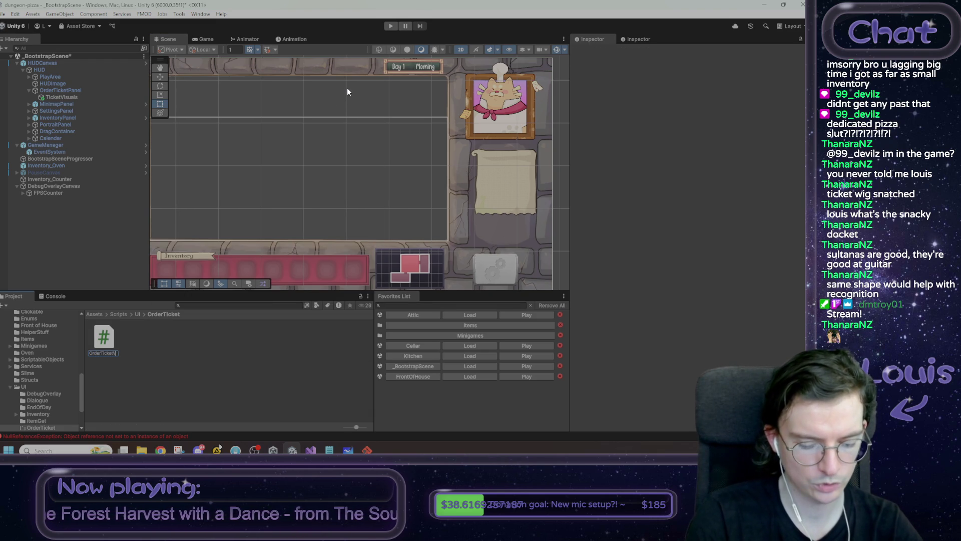
{"action": "key", "text": "alt+Tab"}
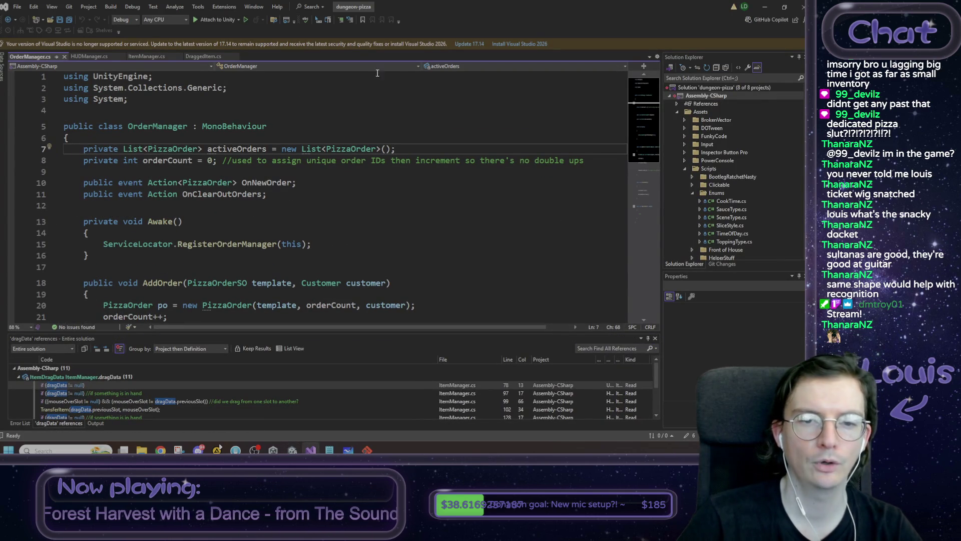
{"action": "left_click", "coordinate": [764, 10]}
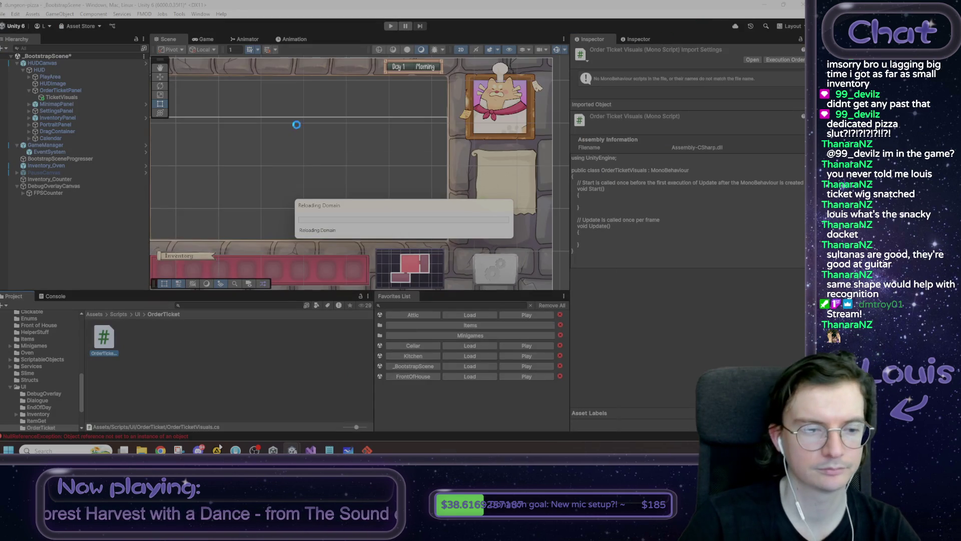
Add the OrderTicketVisuals component to the TicketVisuals object, then return to Assets.
{"action": "left_click", "coordinate": [63, 98]}
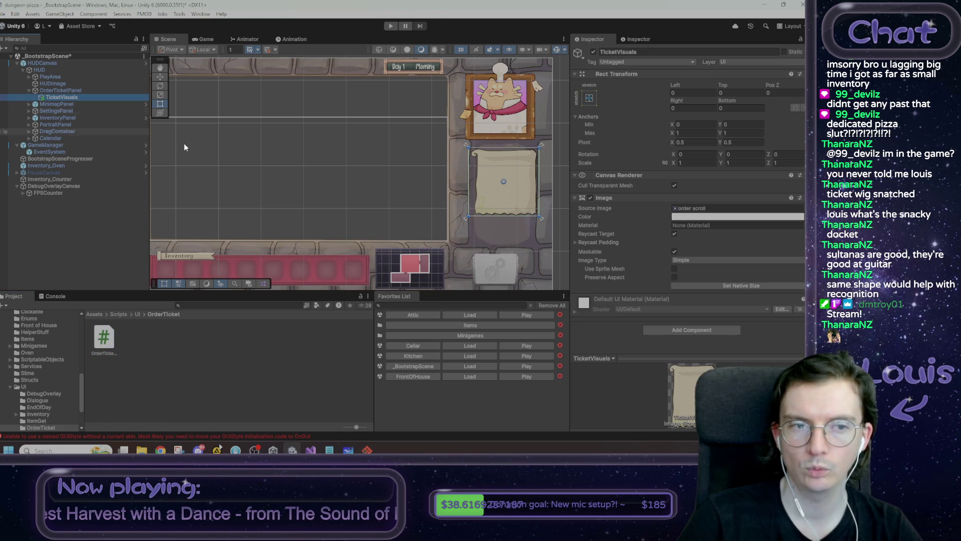
{"action": "left_click", "coordinate": [723, 327]}
{"action": "left_click", "coordinate": [717, 341]}
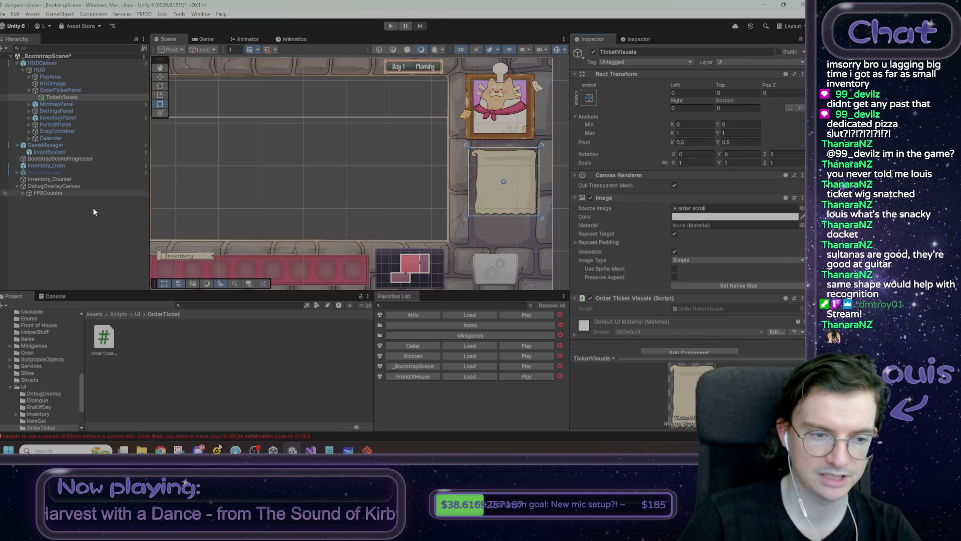
{"action": "left_click", "coordinate": [95, 314]}
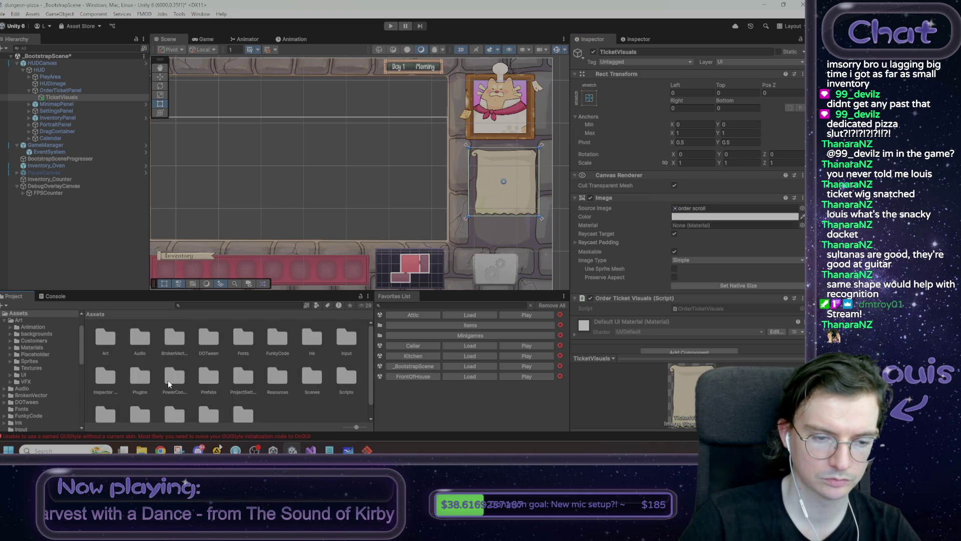
Create a new folder named OrderTicket inside Assets/Prefabs.
{"action": "double_click", "coordinate": [202, 380]}
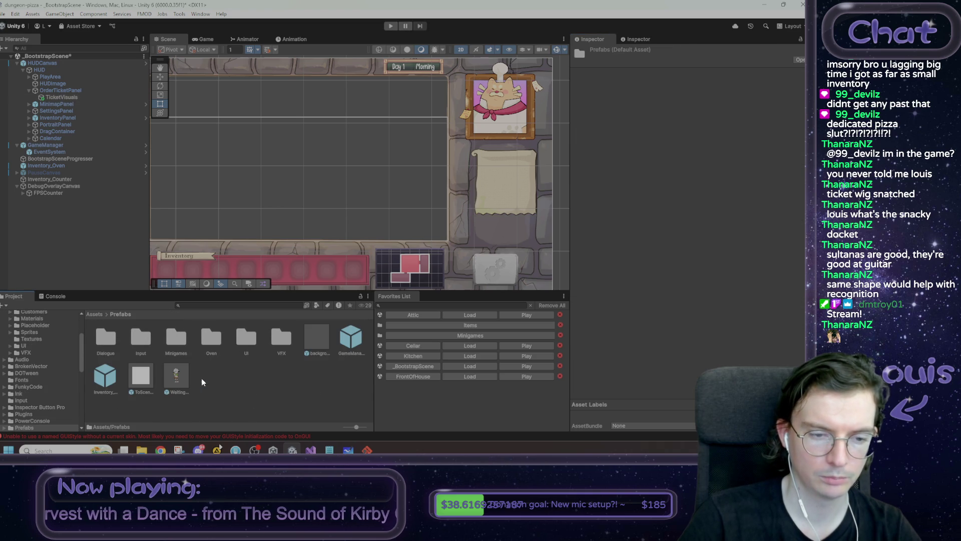
{"action": "right_click", "coordinate": [234, 385]}
{"action": "mouse_move", "coordinate": [280, 123]}
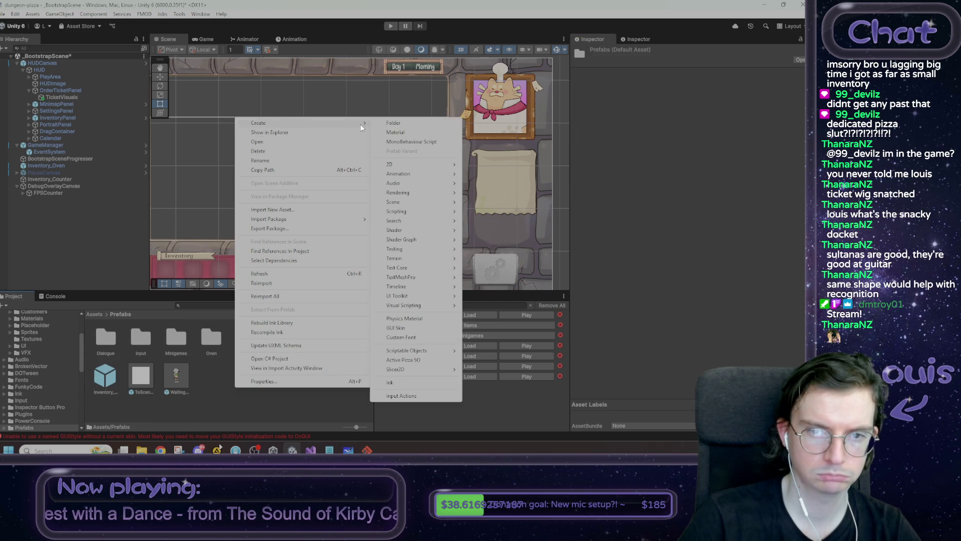
{"action": "left_click", "coordinate": [416, 123]}
{"action": "type", "text": "OrderTicket"}
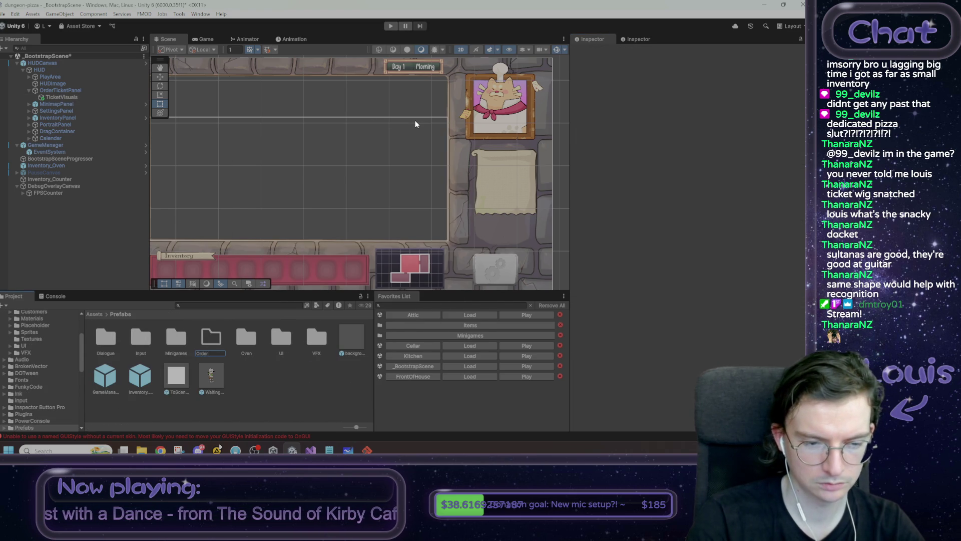
{"action": "key", "text": "Return"}
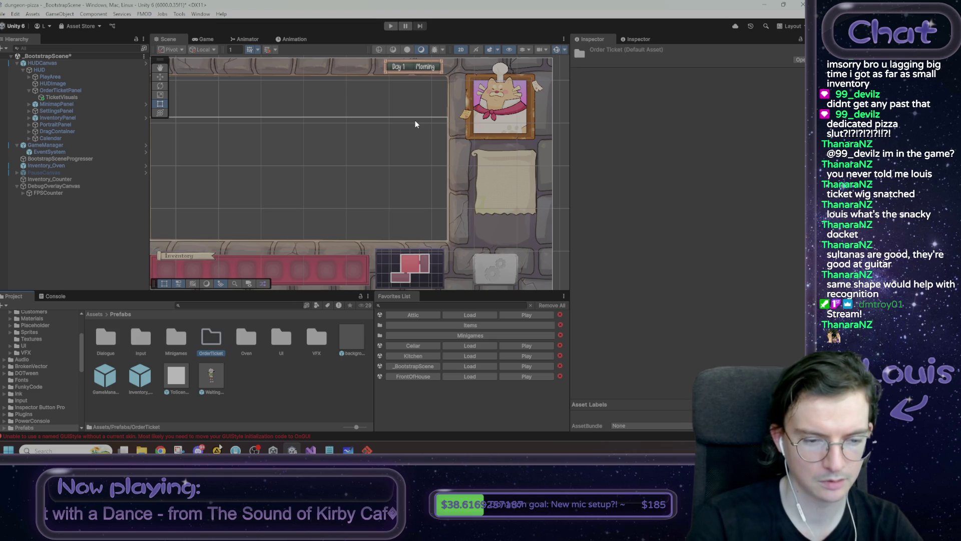
Drag TicketVisuals into Prefabs/OrderTicket as a prefab and apply the addition to the HUDCanvas prefab.
{"action": "double_click", "coordinate": [211, 338]}
{"action": "mouse_move", "coordinate": [62, 97]}
{"action": "left_mouse_down"}
{"action": "mouse_move", "coordinate": [88, 128]}
{"action": "mouse_move", "coordinate": [170, 347]}
{"action": "left_mouse_up"}
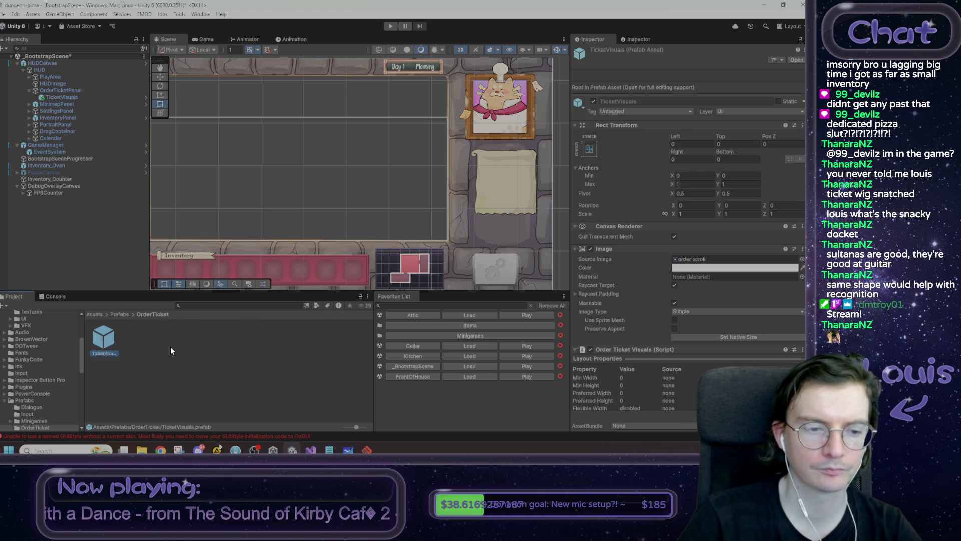
{"action": "left_click", "coordinate": [61, 98]}
{"action": "right_click", "coordinate": [61, 97]}
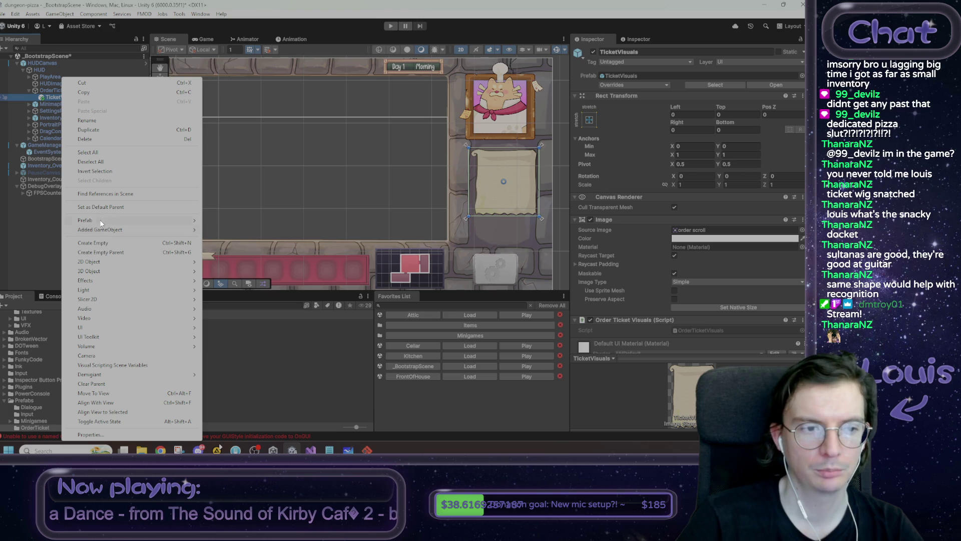
{"action": "mouse_move", "coordinate": [100, 230]}
{"action": "left_click", "coordinate": [247, 230]}
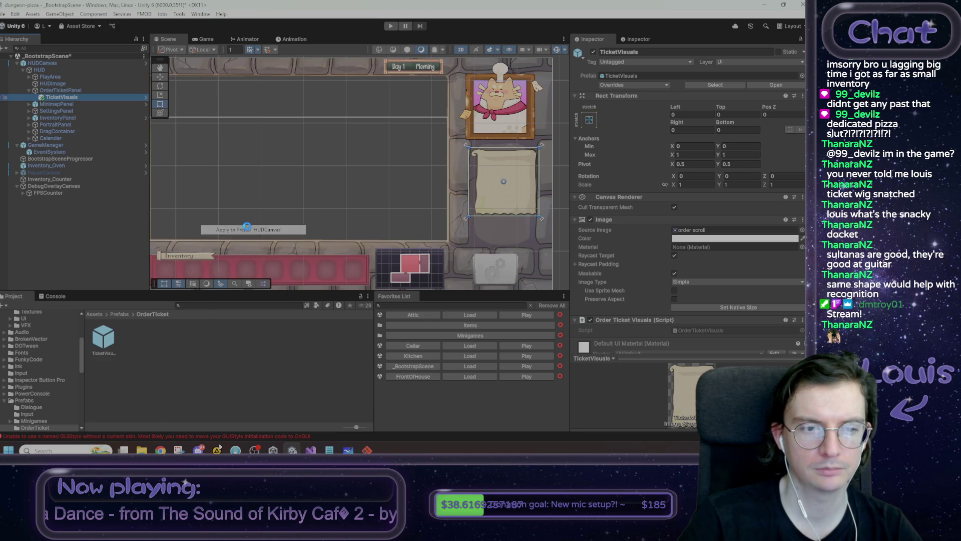
{"action": "left_click_drag", "start_coordinate": [332, 172], "coordinate": [350, 178]}
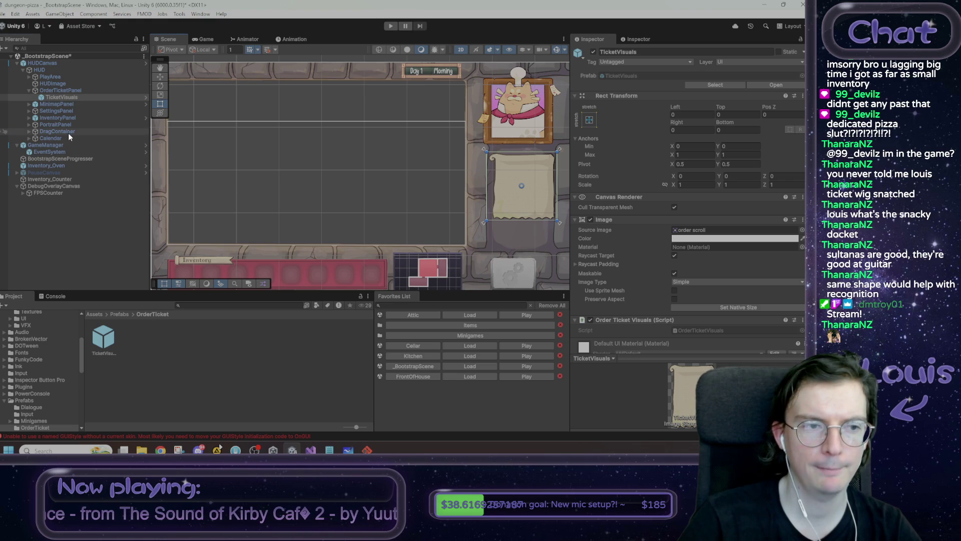
Expand DragContainer, select its DraggedItem child, and open the DraggedItem script.
{"action": "left_click", "coordinate": [43, 132]}
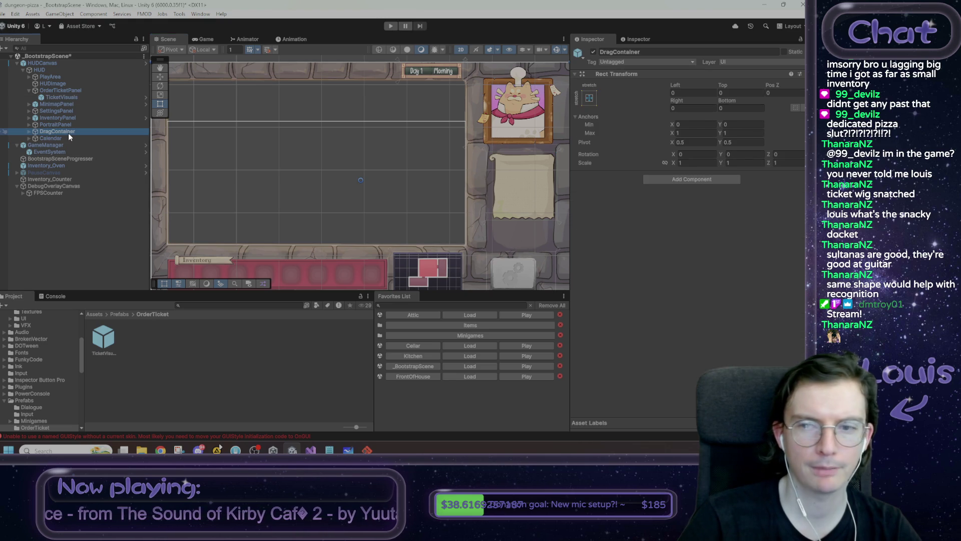
{"action": "left_click", "coordinate": [29, 132]}
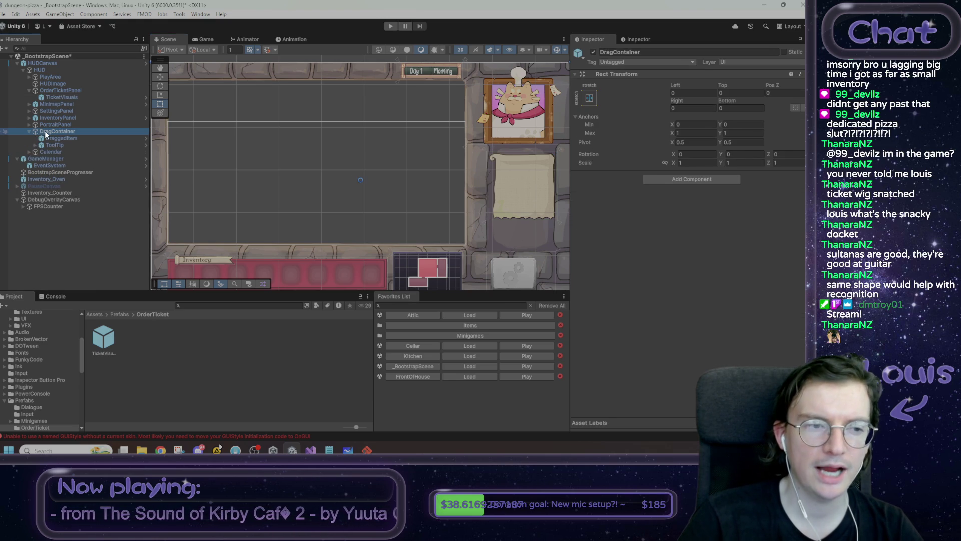
{"action": "left_click", "coordinate": [56, 137]}
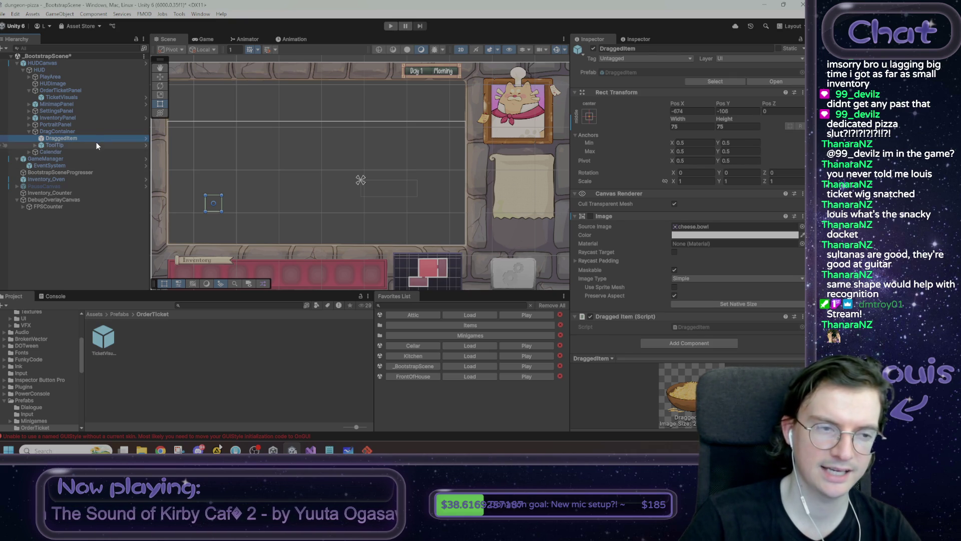
{"action": "double_click", "coordinate": [702, 323]}
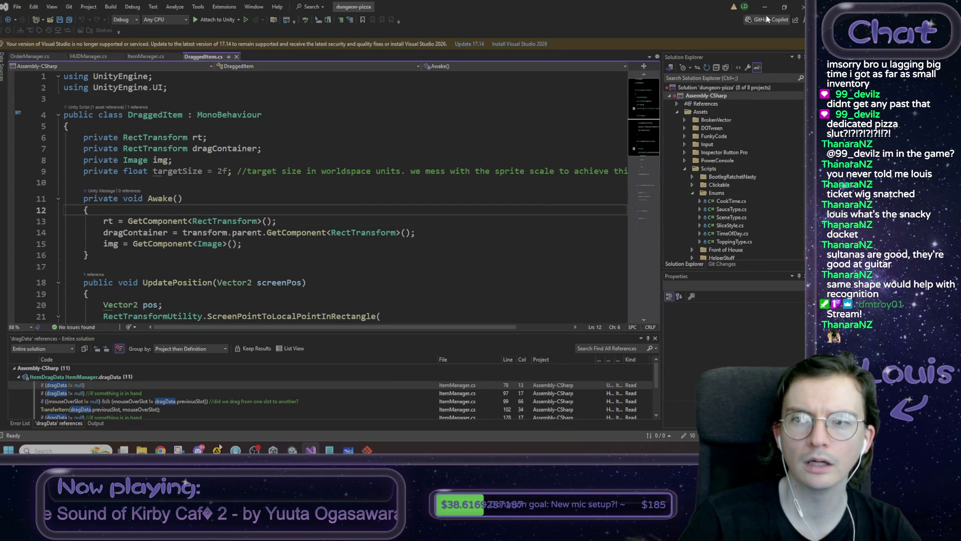
Read through the DraggedItem.cs code in Visual Studio, then minimize it back to Unity.
{"action": "scroll", "coordinate": [351, 181], "scroll_direction": "down", "scroll_amount": 6}
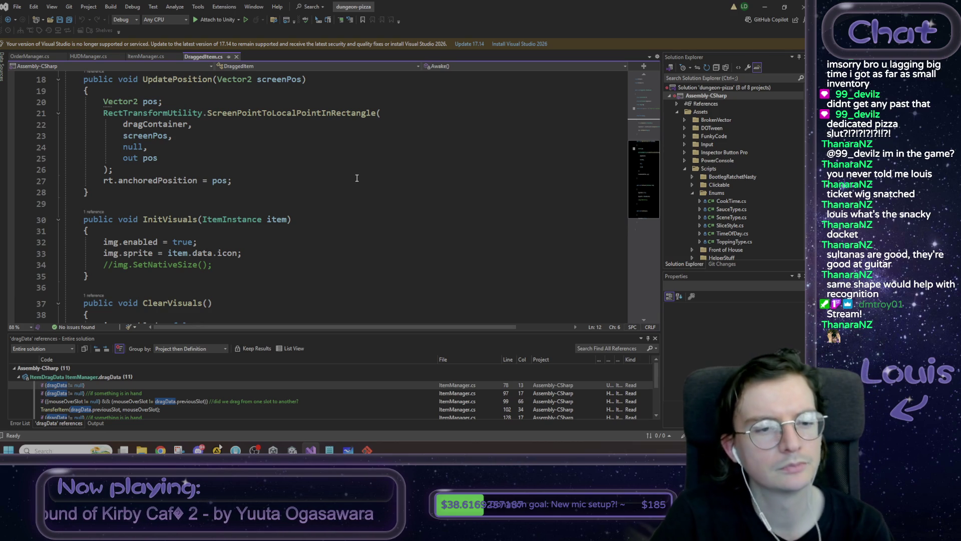
{"action": "scroll", "coordinate": [357, 179], "scroll_direction": "up", "scroll_amount": 6}
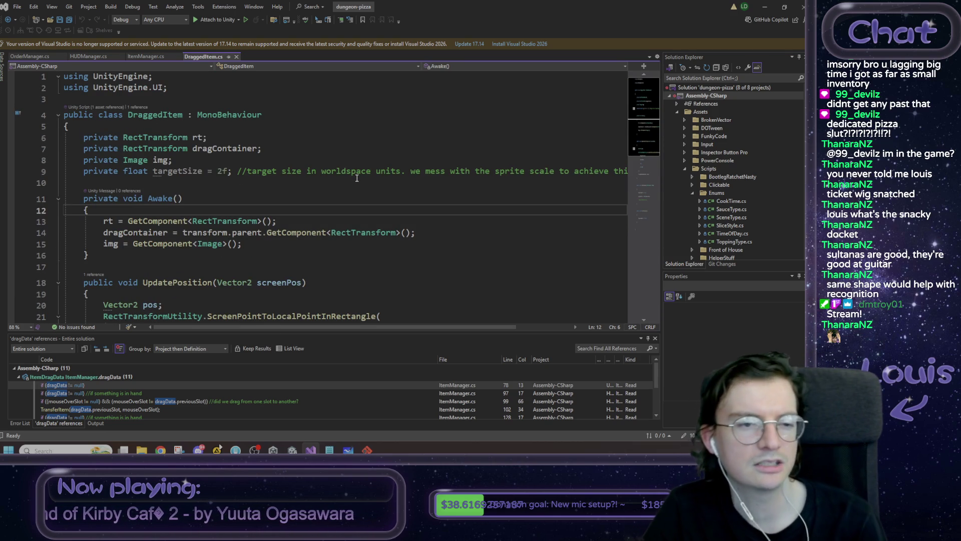
{"action": "scroll", "coordinate": [357, 178], "scroll_direction": "down", "scroll_amount": 3}
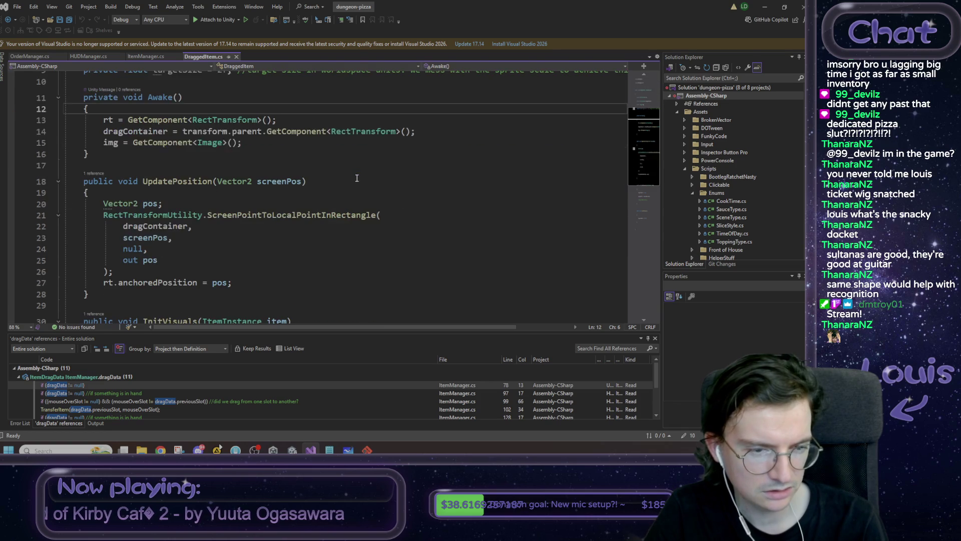
{"action": "scroll", "coordinate": [357, 178], "scroll_direction": "down", "scroll_amount": 2}
{"action": "scroll", "coordinate": [357, 178], "scroll_direction": "down", "scroll_amount": 2}
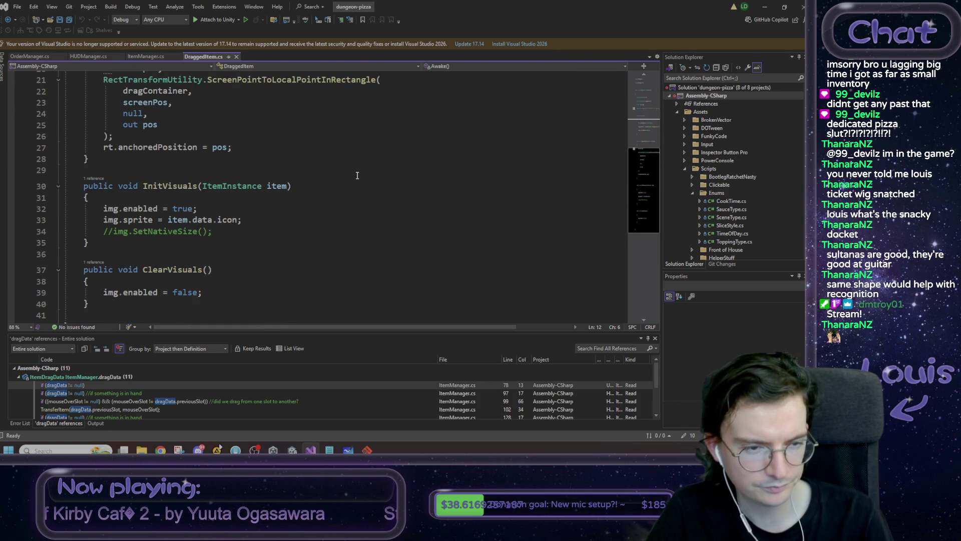
{"action": "scroll", "coordinate": [337, 184], "scroll_direction": "up", "scroll_amount": 7}
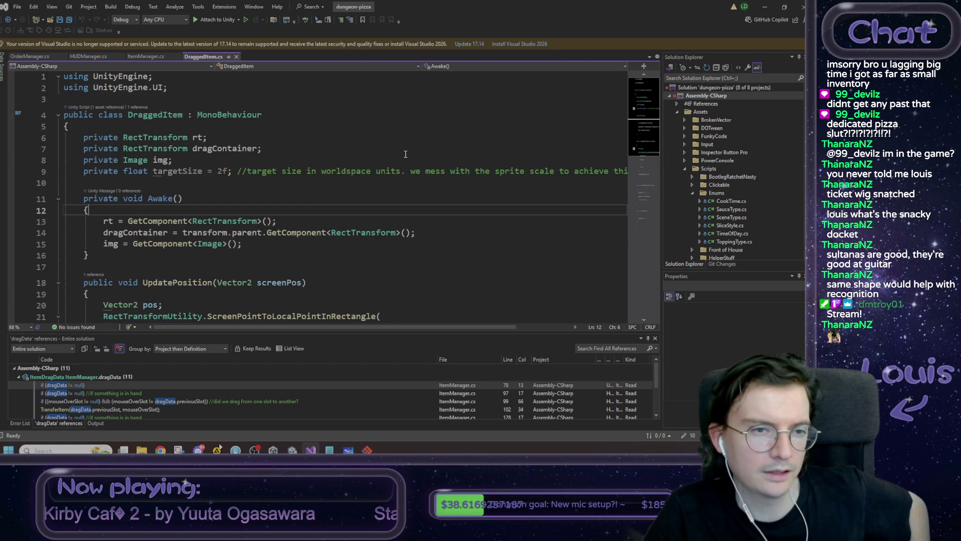
{"action": "left_click", "coordinate": [766, 8]}
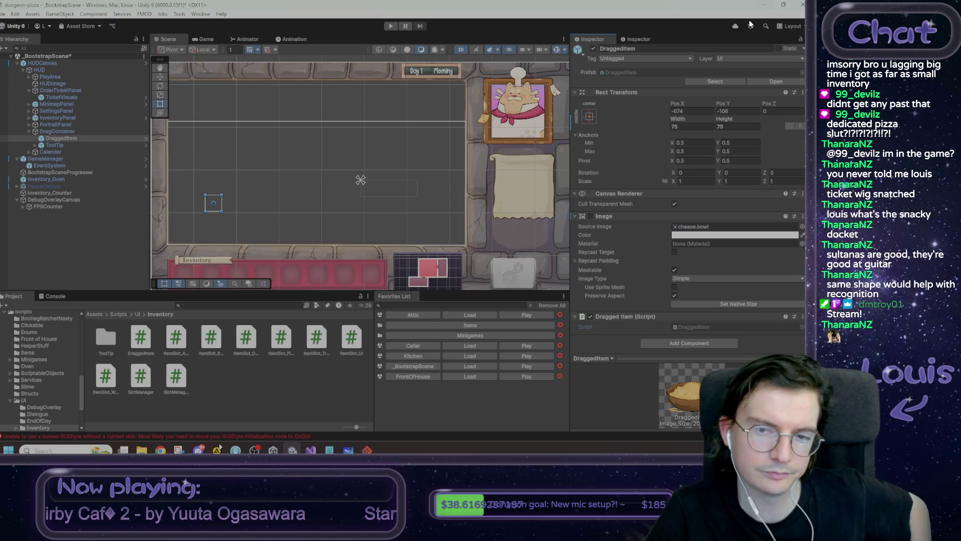
Pan the Scene view, then bring up the Order Tickets plan in Microsoft Whiteboard.
{"action": "left_click_drag", "start_coordinate": [230, 155], "coordinate": [253, 150]}
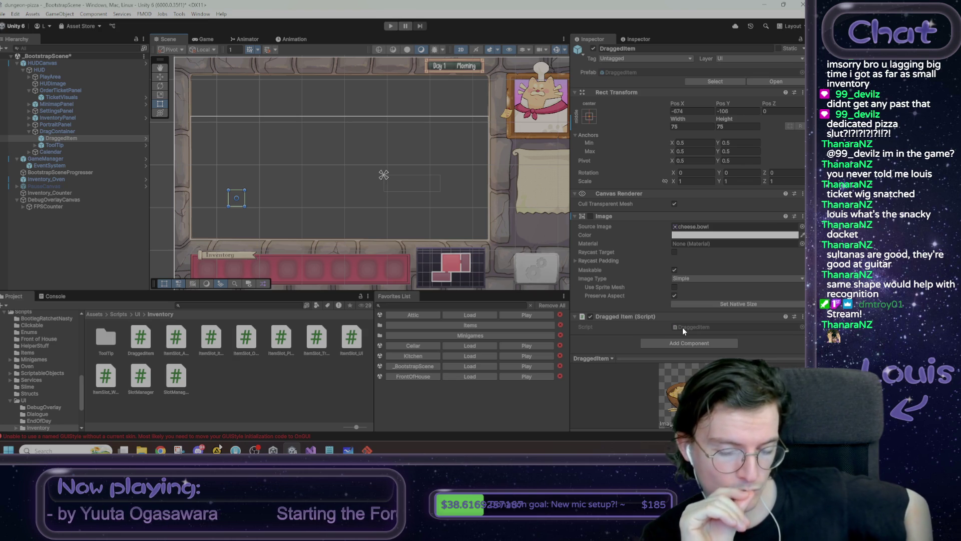
{"action": "left_click", "coordinate": [349, 450]}
Zoom out over the whole order ticket plan, then minimize Whiteboard back to Unity.
{"action": "scroll", "coordinate": [409, 319], "scroll_direction": "down", "scroll_amount": 2}
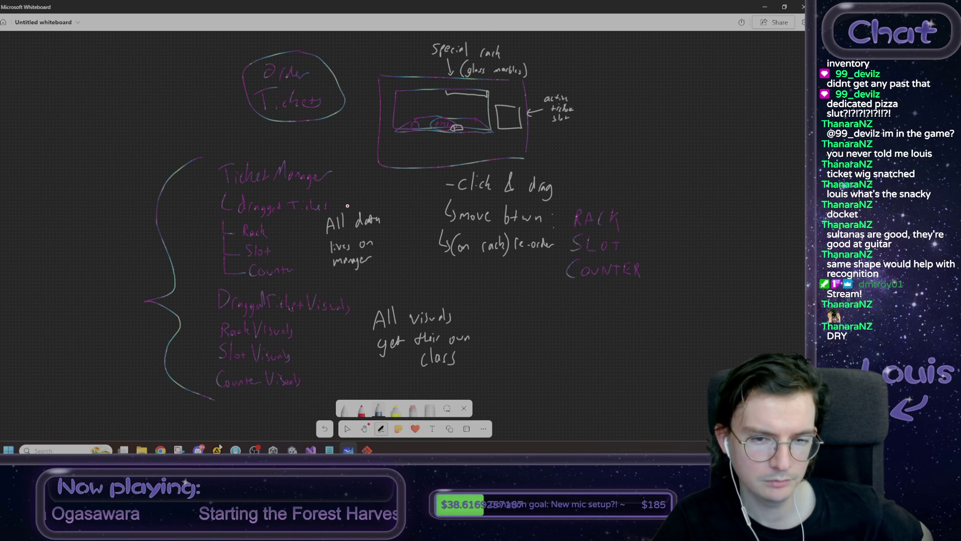
{"action": "left_click", "coordinate": [764, 7]}
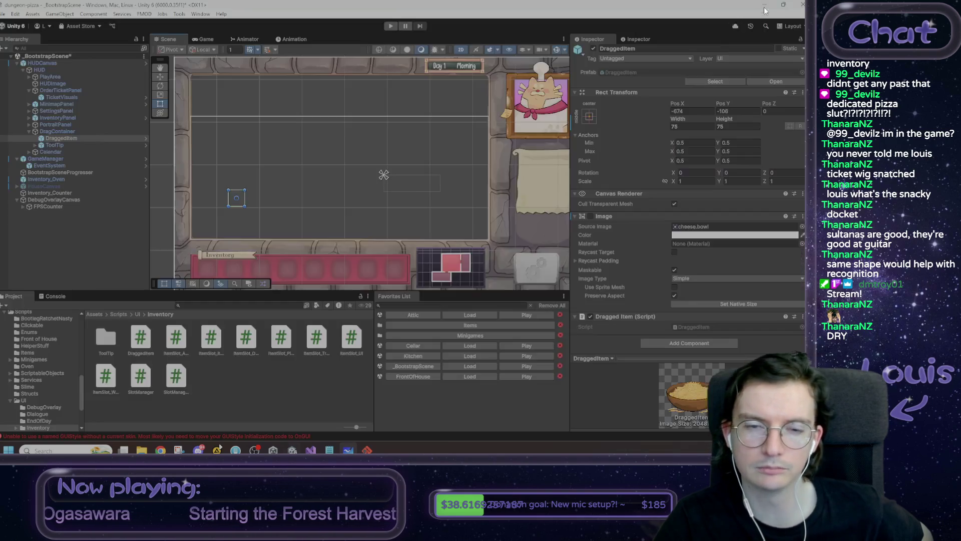
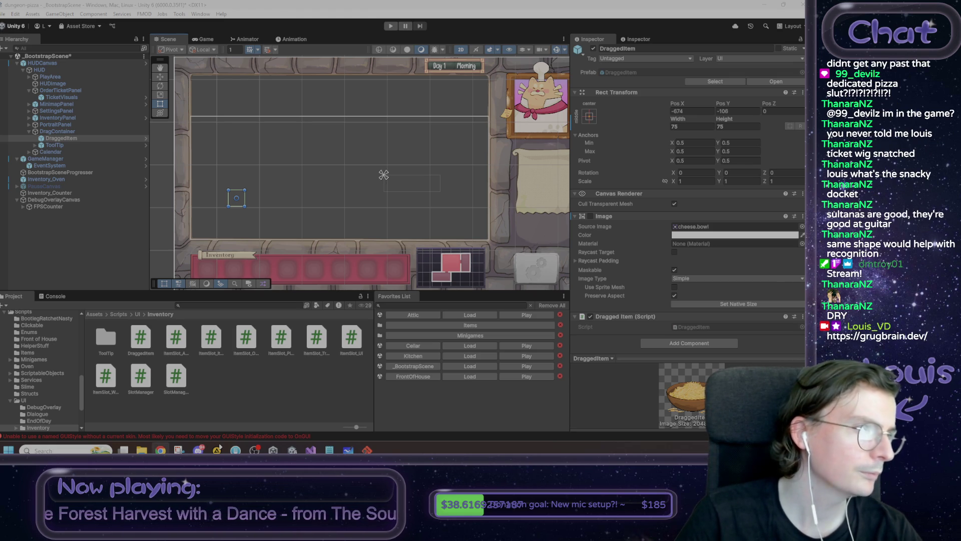
Switch to the grugbrain.dev essay in Chrome and read the opening paragraph, highlighting phrases.
{"action": "key", "text": "super+shift+Right"}
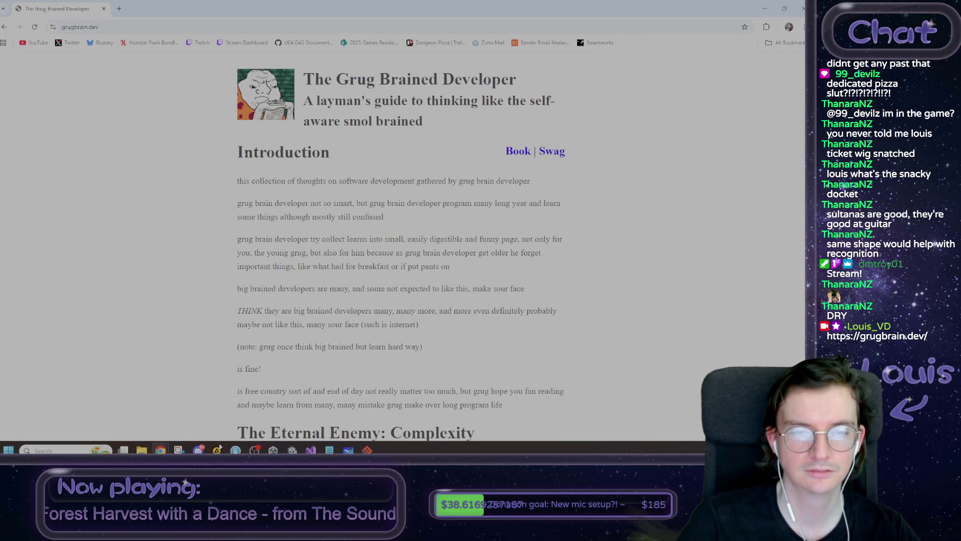
{"action": "left_click_drag", "start_coordinate": [295, 180], "coordinate": [404, 181]}
{"action": "left_click_drag", "start_coordinate": [448, 181], "coordinate": [530, 181]}
{"action": "left_click_drag", "start_coordinate": [237, 202], "coordinate": [521, 205]}
{"action": "left_click", "coordinate": [349, 203]}
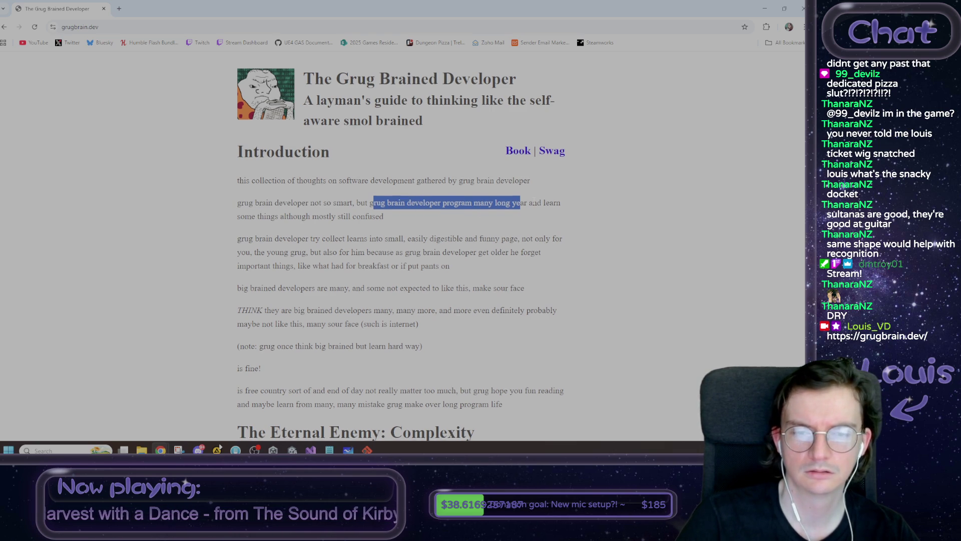
Scroll down and read through the THINK paragraph, highlighting lines along the way.
{"action": "scroll", "coordinate": [401, 246], "scroll_direction": "down", "scroll_amount": 1}
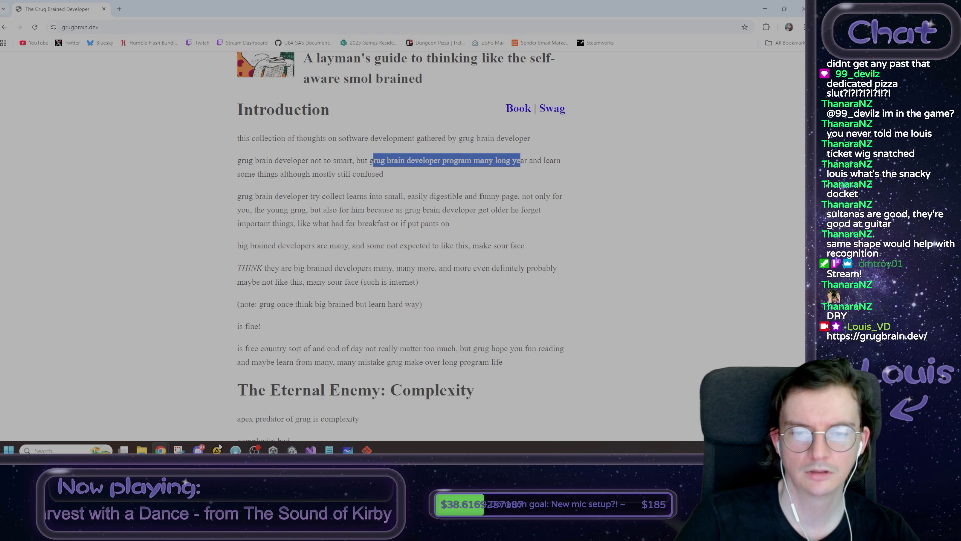
{"action": "scroll", "coordinate": [401, 246], "scroll_direction": "down", "scroll_amount": 1}
{"action": "left_click_drag", "start_coordinate": [238, 202], "coordinate": [454, 203]}
{"action": "left_click", "coordinate": [483, 203]}
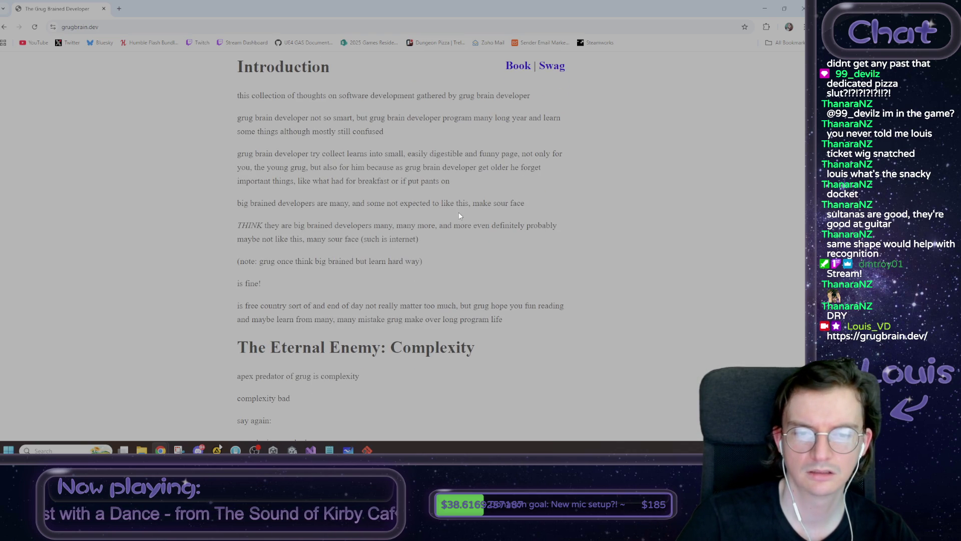
{"action": "left_click_drag", "start_coordinate": [248, 225], "coordinate": [435, 225]}
{"action": "left_click", "coordinate": [435, 225]}
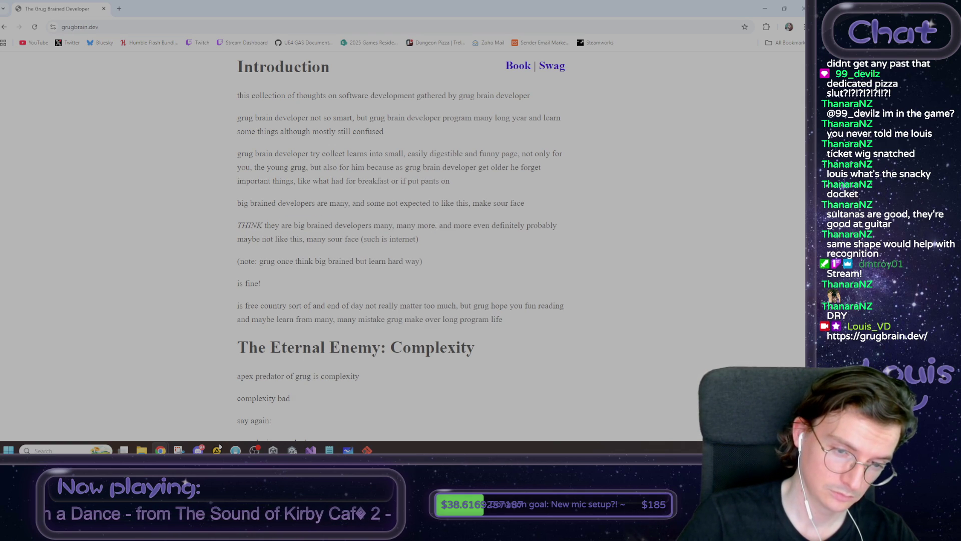
Read further into The Eternal Enemy: Complexity, highlighting the phrase about the spirit demon.
{"action": "scroll", "coordinate": [400, 241], "scroll_direction": "down", "scroll_amount": 1}
{"action": "left_click_drag", "start_coordinate": [259, 219], "coordinate": [354, 219]}
{"action": "left_click", "coordinate": [360, 219]}
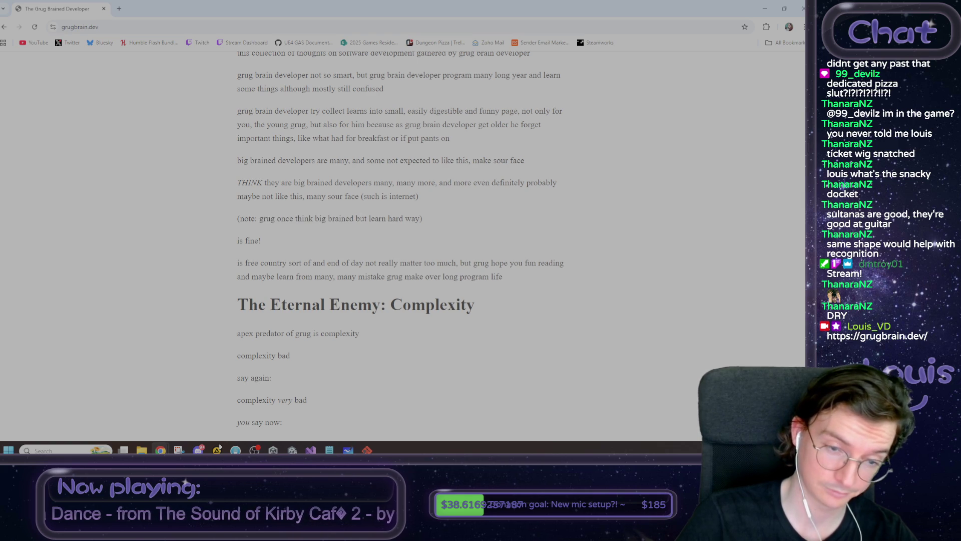
{"action": "scroll", "coordinate": [358, 219], "scroll_direction": "down", "scroll_amount": 2}
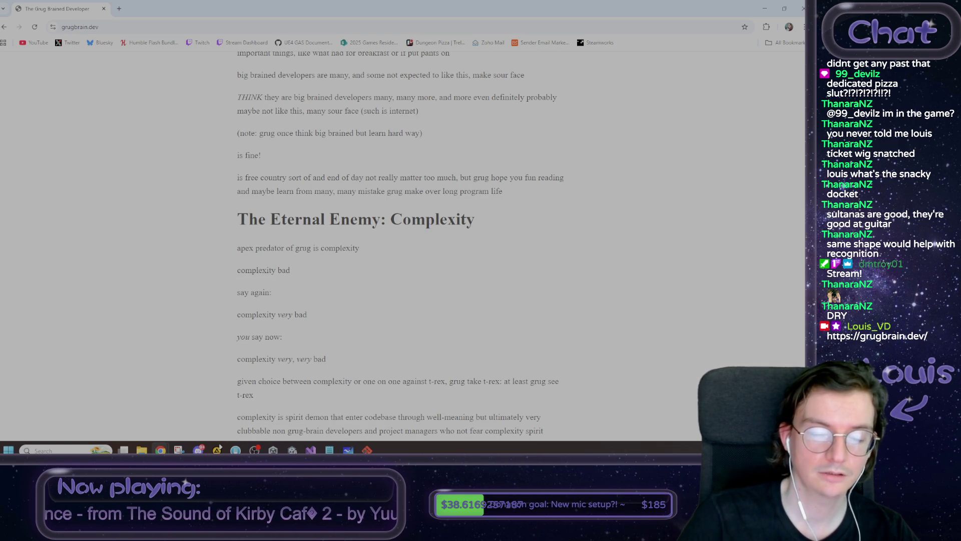
{"action": "scroll", "coordinate": [281, 246], "scroll_direction": "down", "scroll_amount": 3}
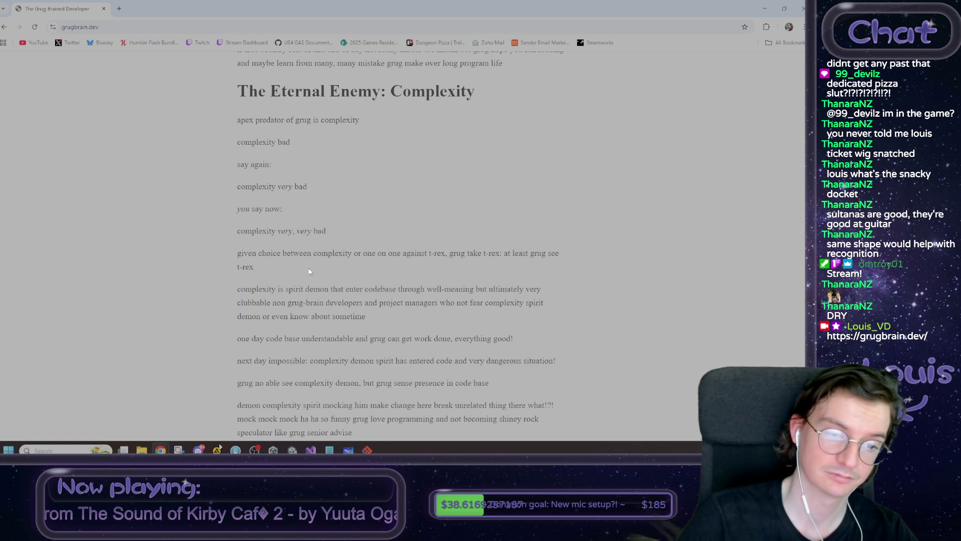
{"action": "left_click_drag", "start_coordinate": [256, 289], "coordinate": [328, 289]}
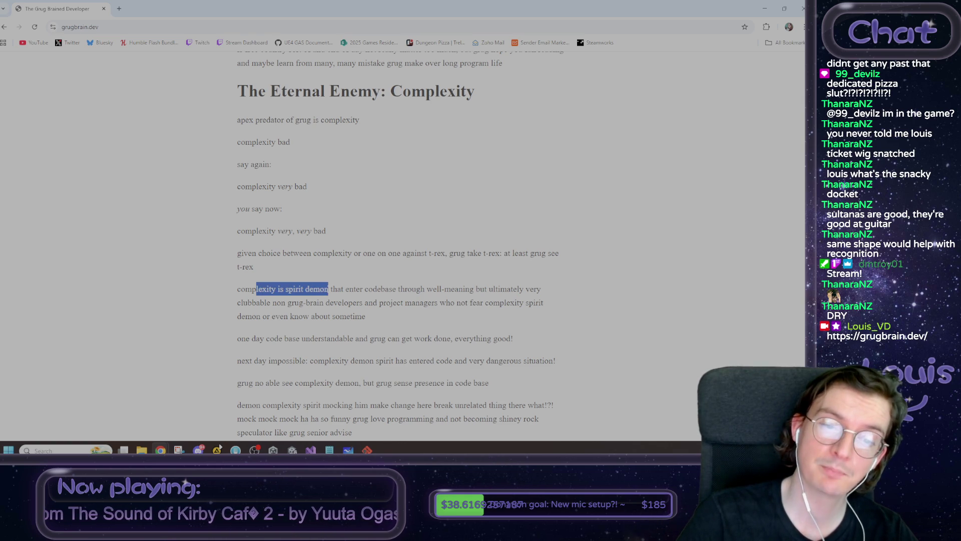
Continue reading past the spirit demon passage, highlighting and clearing lines.
{"action": "left_click", "coordinate": [441, 289]}
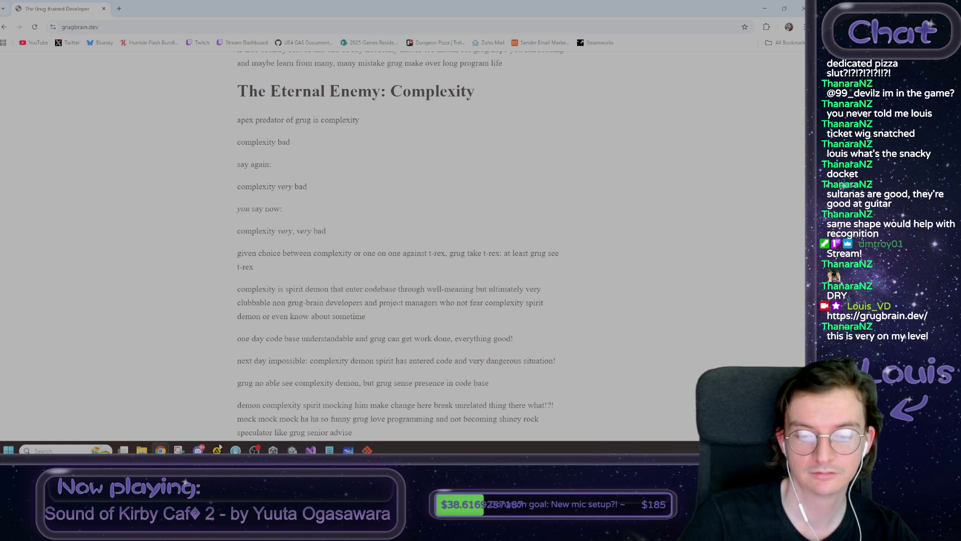
{"action": "scroll", "coordinate": [398, 303], "scroll_direction": "down", "scroll_amount": 1}
{"action": "mouse_move", "coordinate": [238, 340]}
{"action": "left_mouse_down"}
{"action": "mouse_move", "coordinate": [344, 341]}
{"action": "mouse_move", "coordinate": [403, 363]}
{"action": "mouse_move", "coordinate": [493, 338]}
{"action": "left_mouse_up"}
{"action": "left_click", "coordinate": [354, 341]}
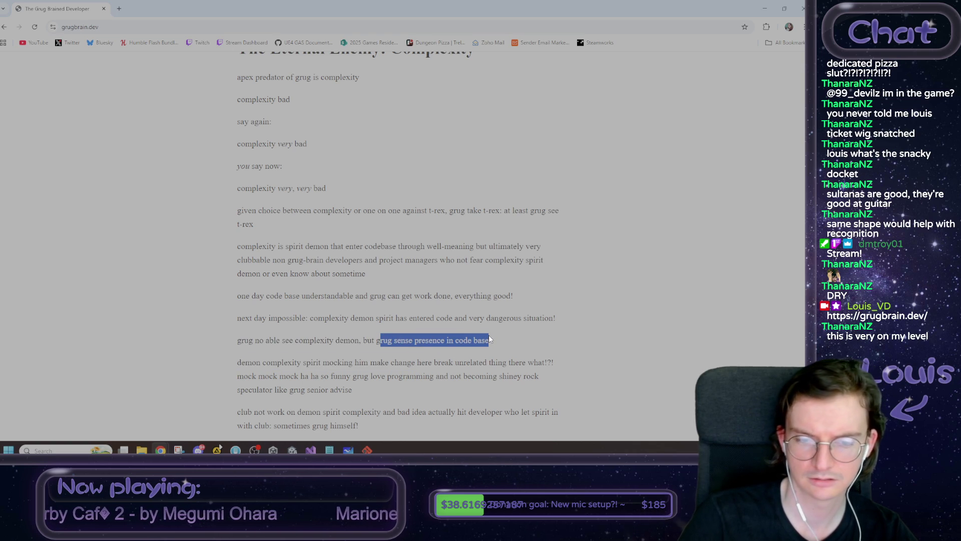
{"action": "scroll", "coordinate": [488, 335], "scroll_direction": "down", "scroll_amount": 1}
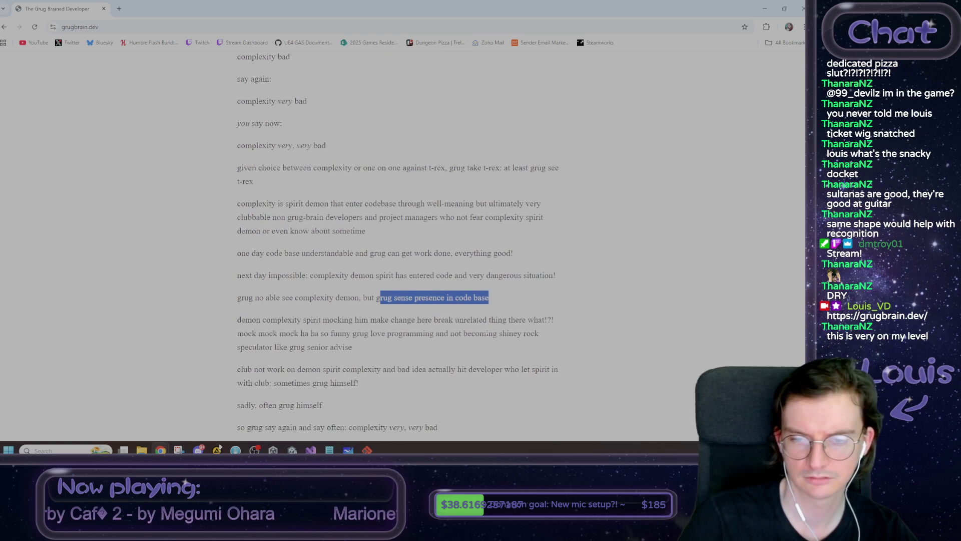
{"action": "left_click", "coordinate": [483, 329]}
Read the club paragraph, highlighting its opening and 'sometimes grug himself!'.
{"action": "scroll", "coordinate": [483, 326], "scroll_direction": "down", "scroll_amount": 1}
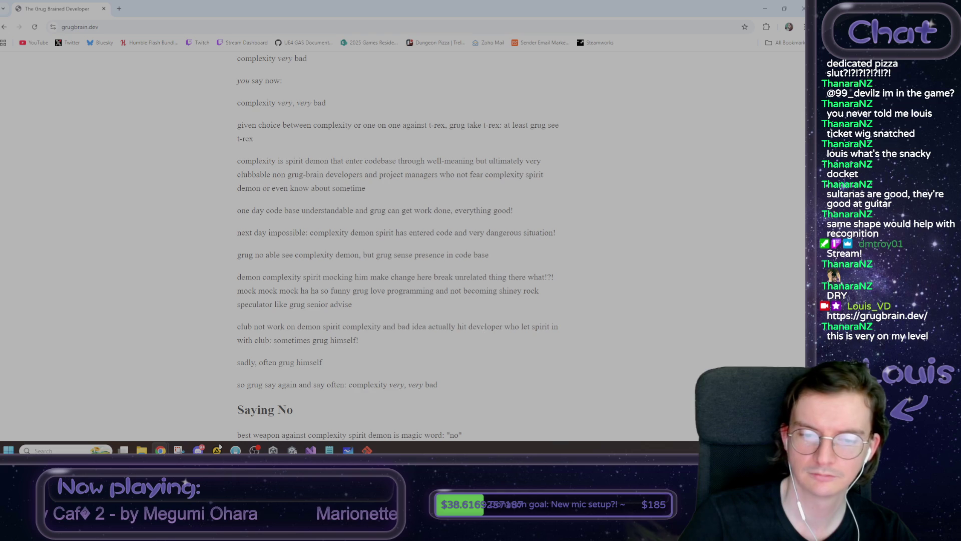
{"action": "left_click_drag", "start_coordinate": [237, 333], "coordinate": [345, 330]}
{"action": "left_click", "coordinate": [345, 329]}
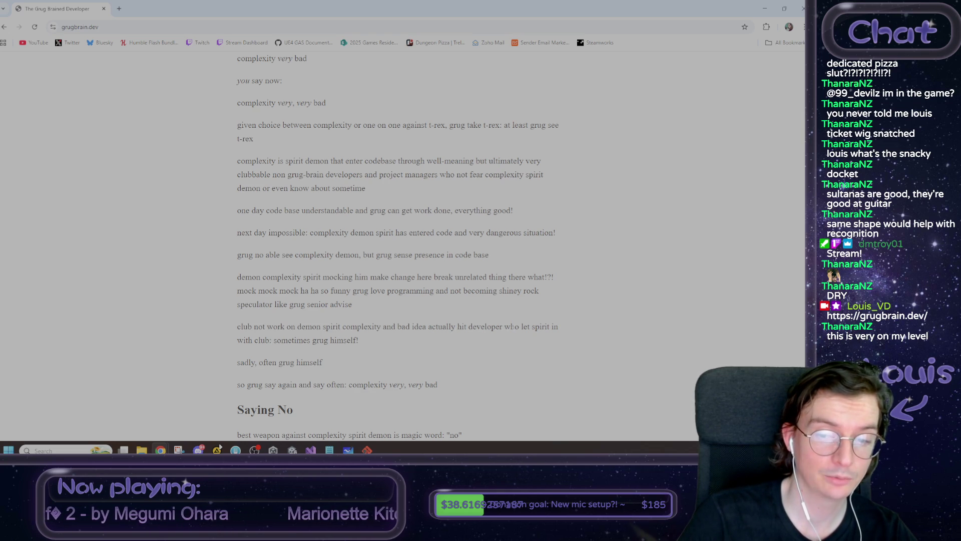
{"action": "left_click_drag", "start_coordinate": [275, 341], "coordinate": [367, 340]}
{"action": "left_click", "coordinate": [369, 340]}
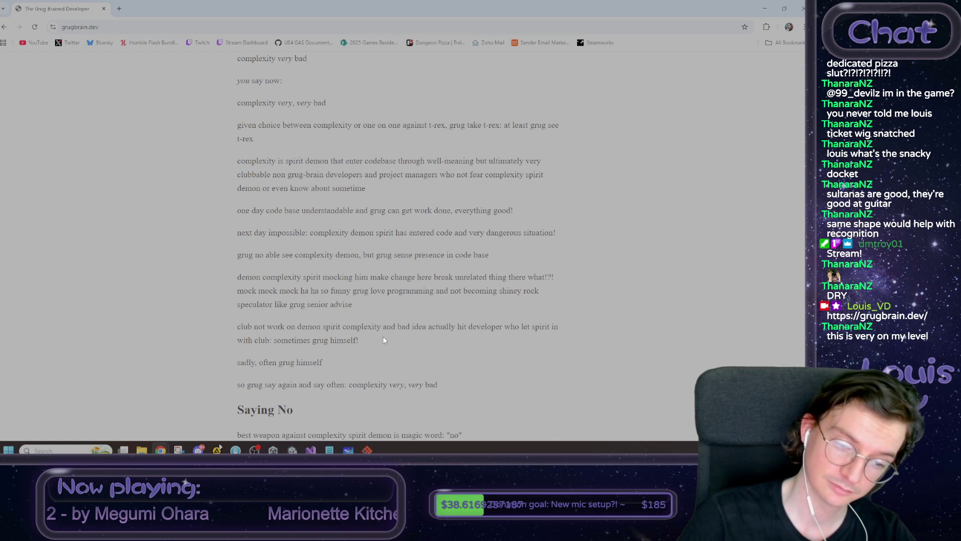
Read through the Saying No and Saying ok sections, then return to the Unity editor.
{"action": "scroll", "coordinate": [384, 336], "scroll_direction": "down", "scroll_amount": 1}
{"action": "scroll", "coordinate": [384, 339], "scroll_direction": "down", "scroll_amount": 2}
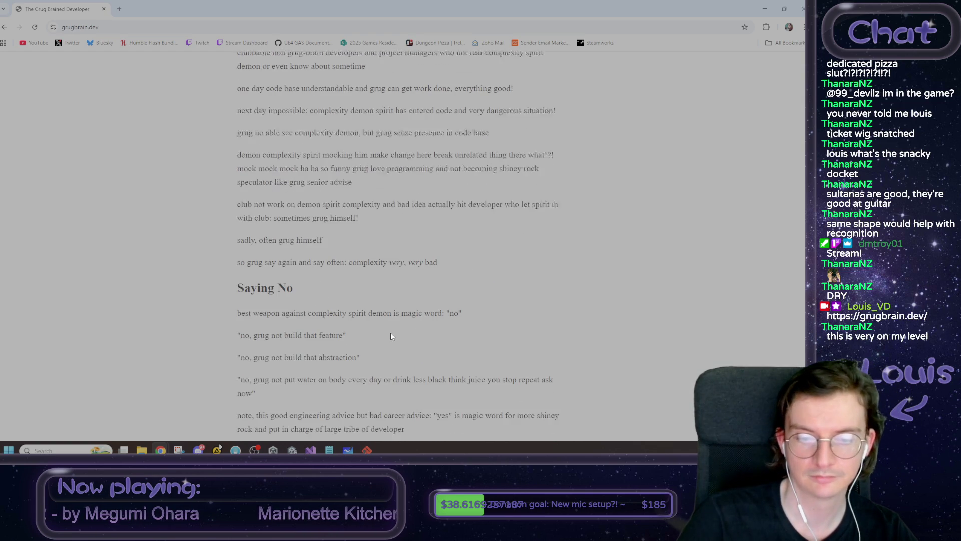
{"action": "scroll", "coordinate": [391, 334], "scroll_direction": "down", "scroll_amount": 2}
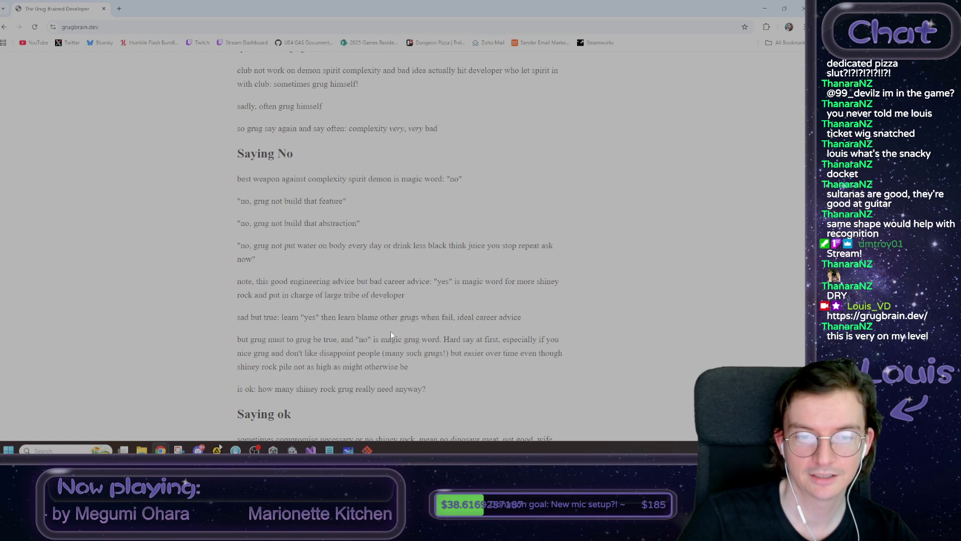
{"action": "left_click_drag", "start_coordinate": [237, 201], "coordinate": [347, 204]}
{"action": "left_click", "coordinate": [347, 203]}
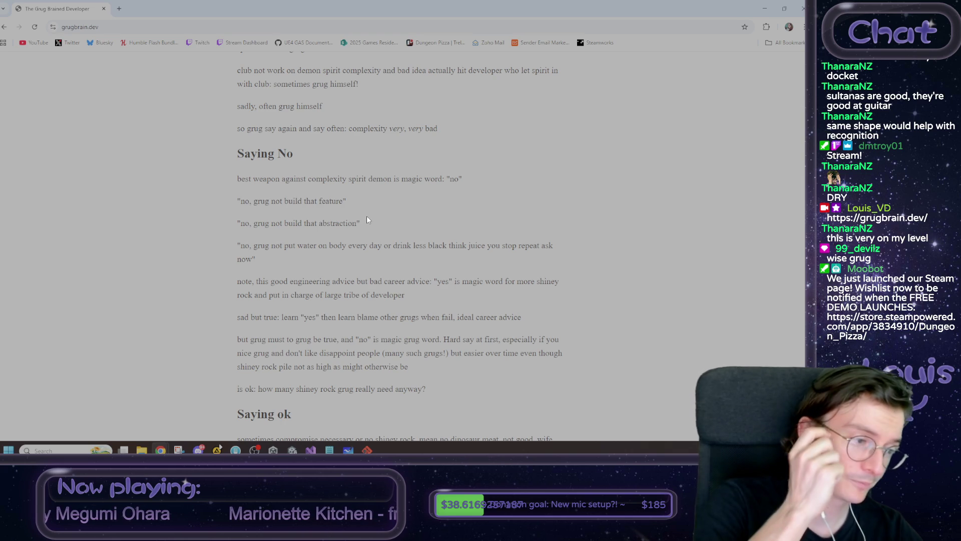
{"action": "scroll", "coordinate": [367, 219], "scroll_direction": "down", "scroll_amount": 2}
{"action": "scroll", "coordinate": [367, 220], "scroll_direction": "down", "scroll_amount": 6}
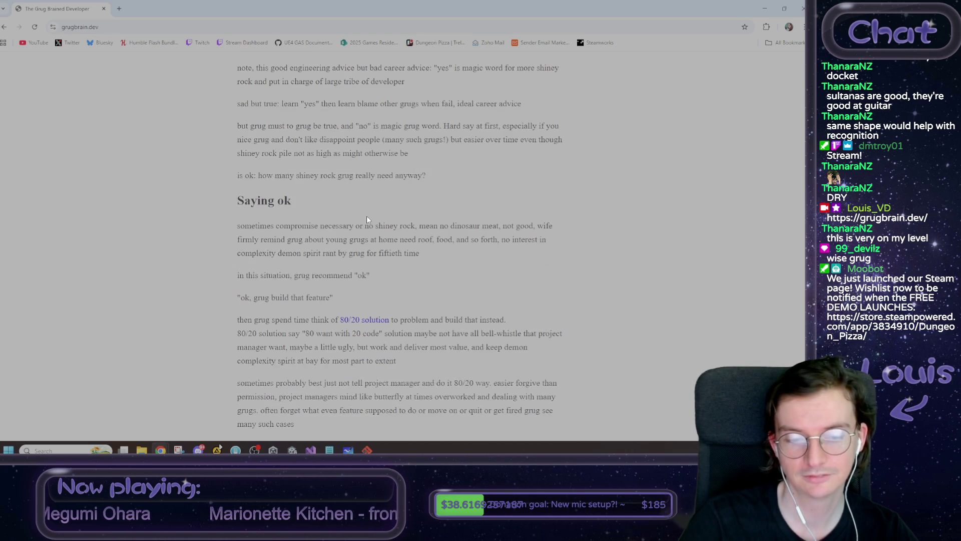
{"action": "key", "text": "alt+Tab"}
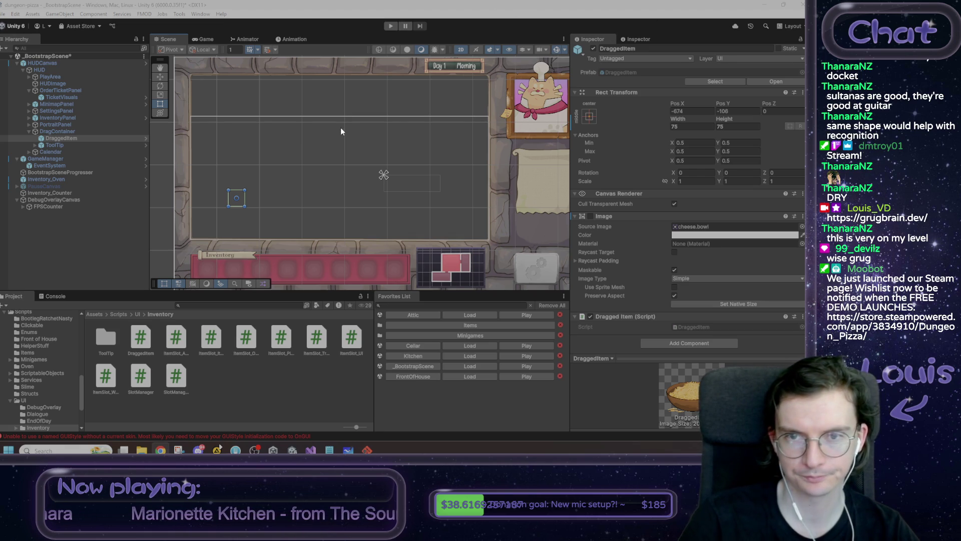
Pan the Scene view left across the HUD canvas, then bring up DraggedItem.cs in Visual Studio.
{"action": "mouse_move", "coordinate": [340, 129]}
{"action": "left_mouse_down"}
{"action": "mouse_move", "coordinate": [306, 125]}
{"action": "mouse_move", "coordinate": [317, 127]}
{"action": "left_mouse_up"}
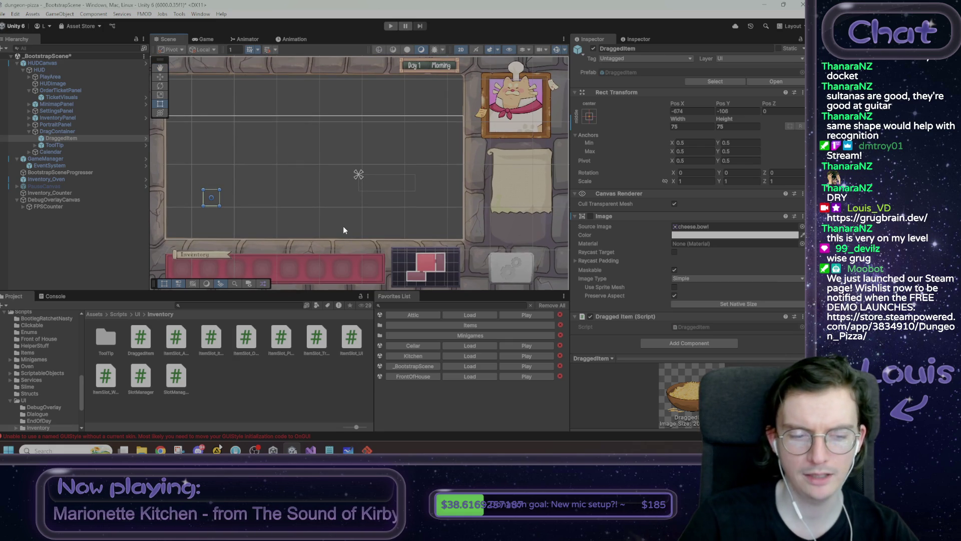
{"action": "left_click", "coordinate": [311, 450]}
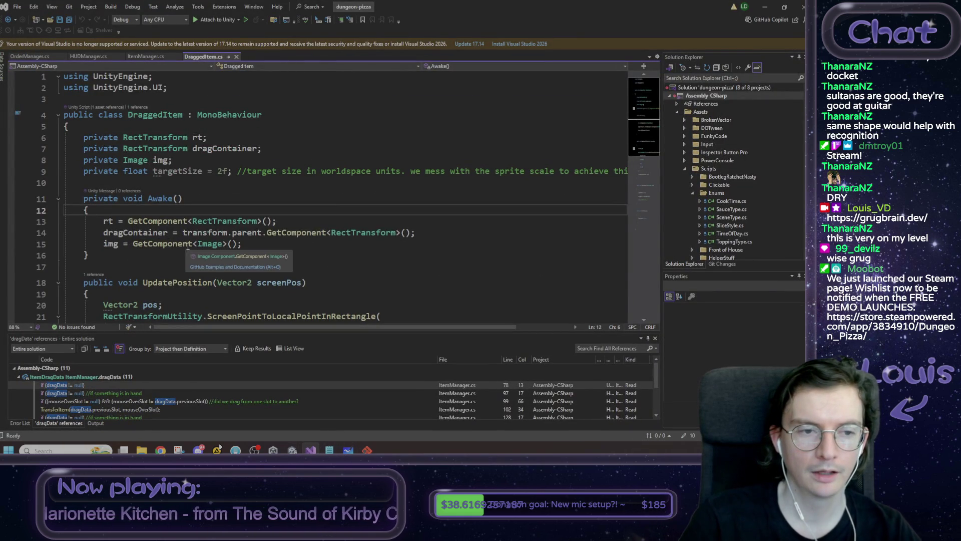
{"action": "scroll", "coordinate": [200, 243], "scroll_direction": "down", "scroll_amount": 11}
{"action": "scroll", "coordinate": [204, 246], "scroll_direction": "up", "scroll_amount": 11}
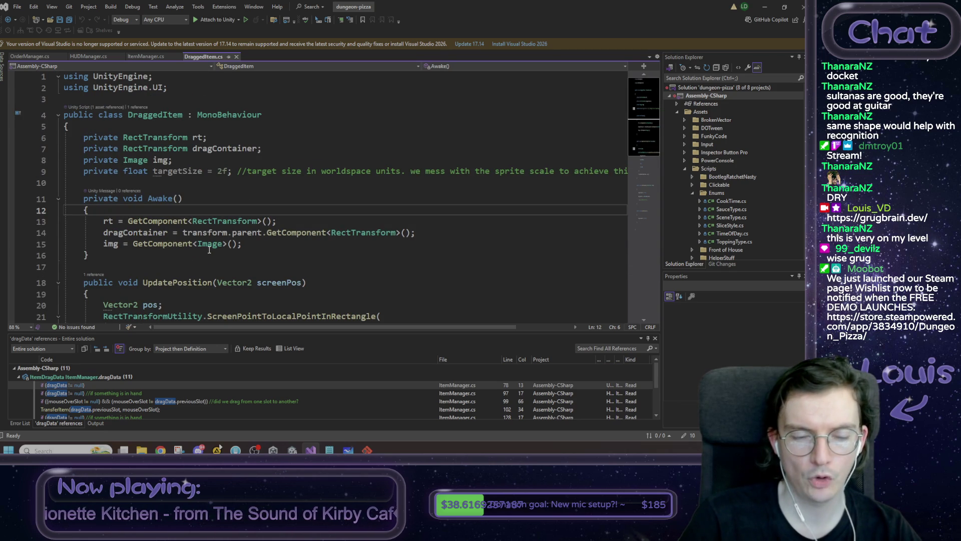
{"action": "scroll", "coordinate": [209, 249], "scroll_direction": "down", "scroll_amount": 4}
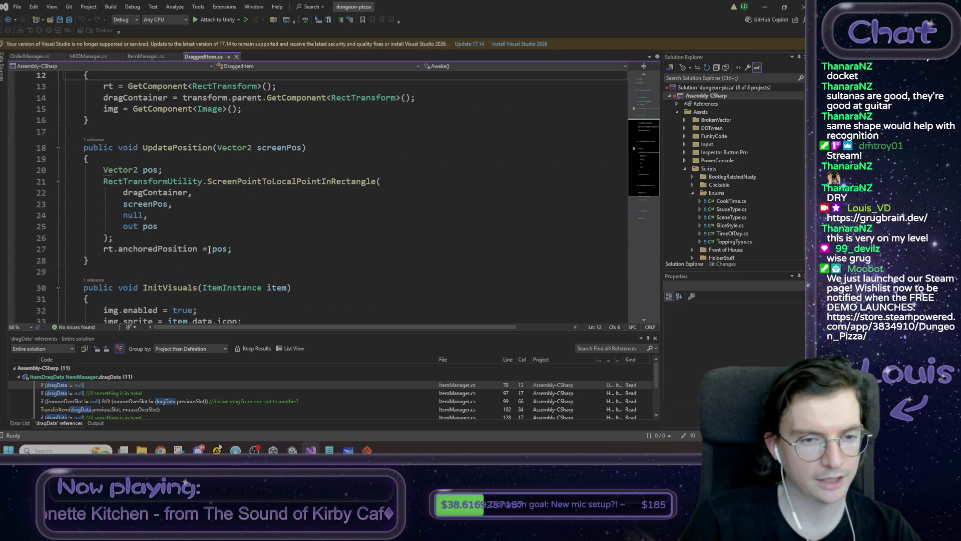
{"action": "scroll", "coordinate": [209, 250], "scroll_direction": "up", "scroll_amount": 3}
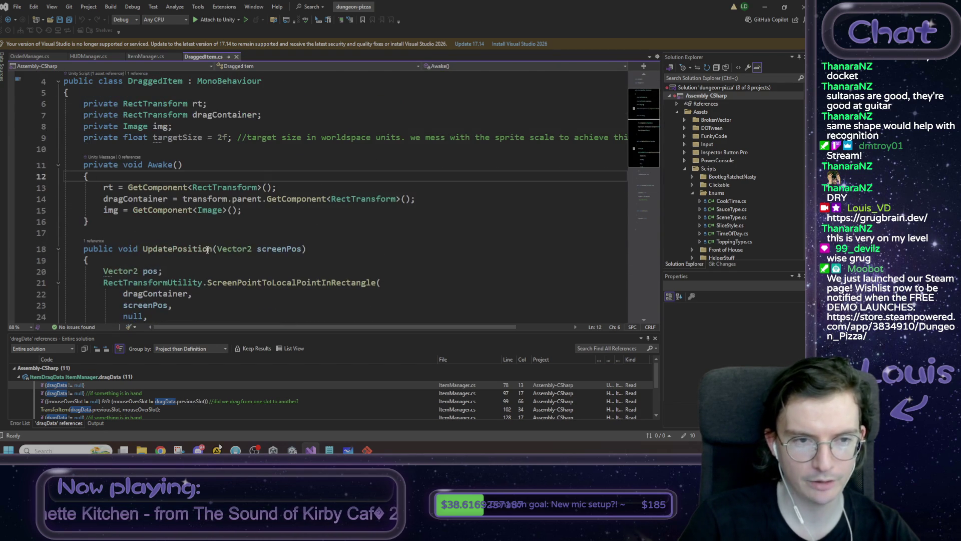
{"action": "scroll", "coordinate": [190, 236], "scroll_direction": "up", "scroll_amount": 1}
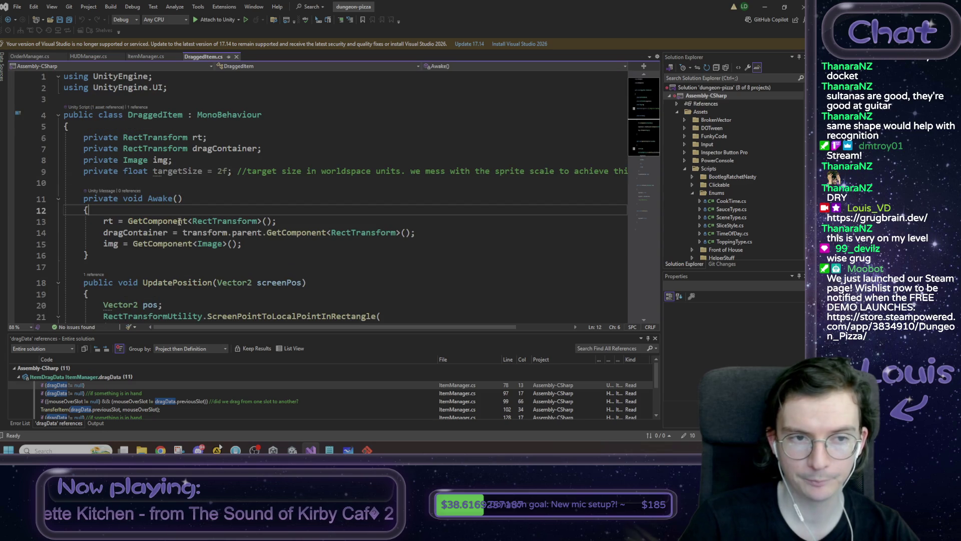
{"action": "left_click", "coordinate": [156, 116]}
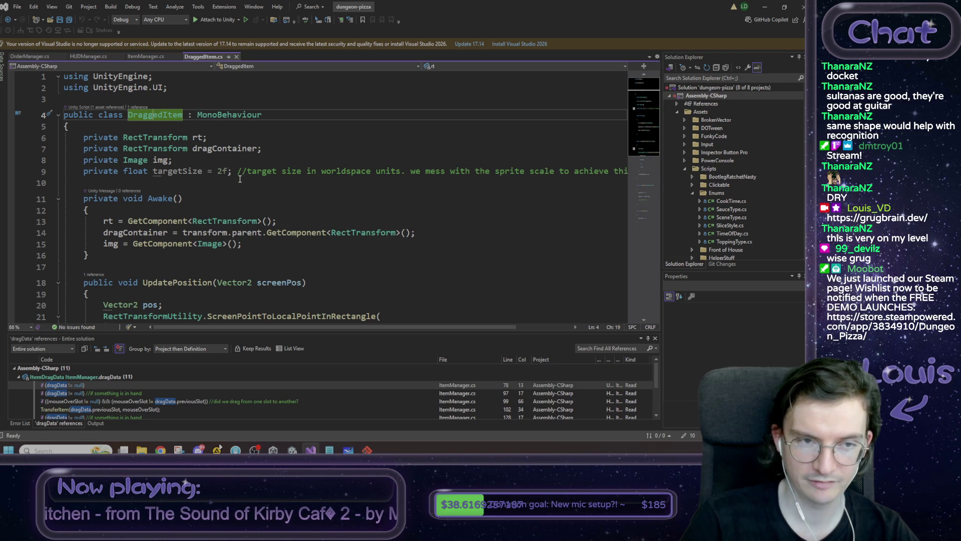
{"action": "left_click", "coordinate": [183, 115]}
{"action": "scroll", "coordinate": [222, 169], "scroll_direction": "down", "scroll_amount": 3}
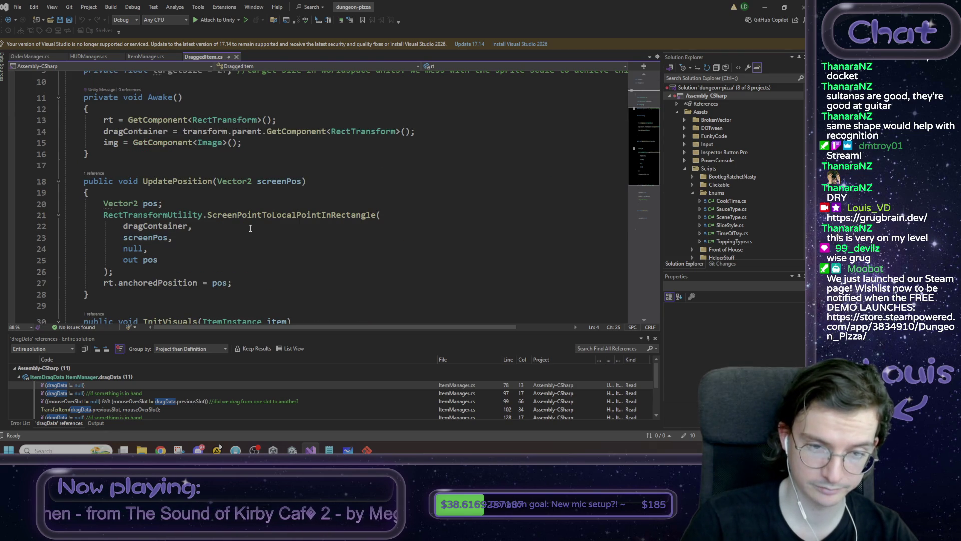
{"action": "scroll", "coordinate": [250, 228], "scroll_direction": "down", "scroll_amount": 4}
{"action": "scroll", "coordinate": [250, 241], "scroll_direction": "up", "scroll_amount": 7}
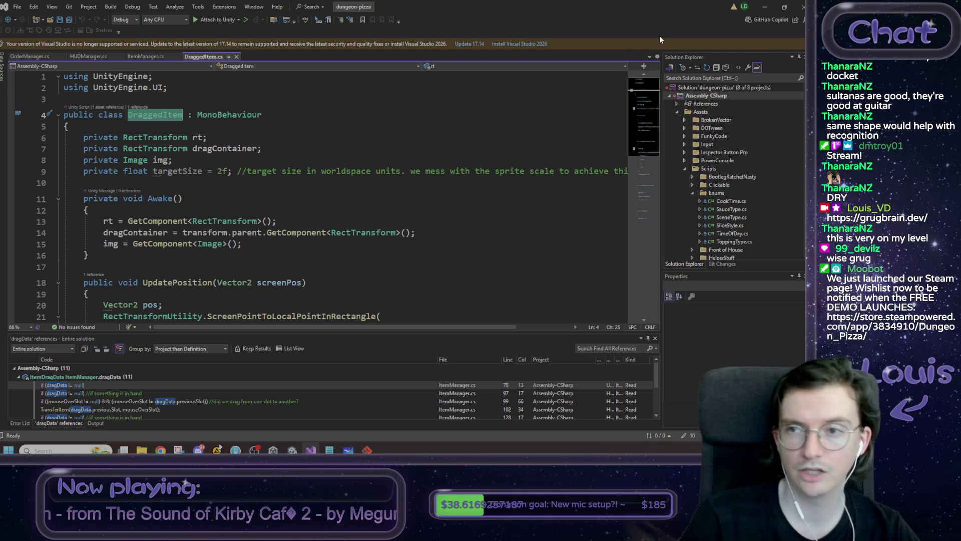
{"action": "left_click", "coordinate": [764, 7]}
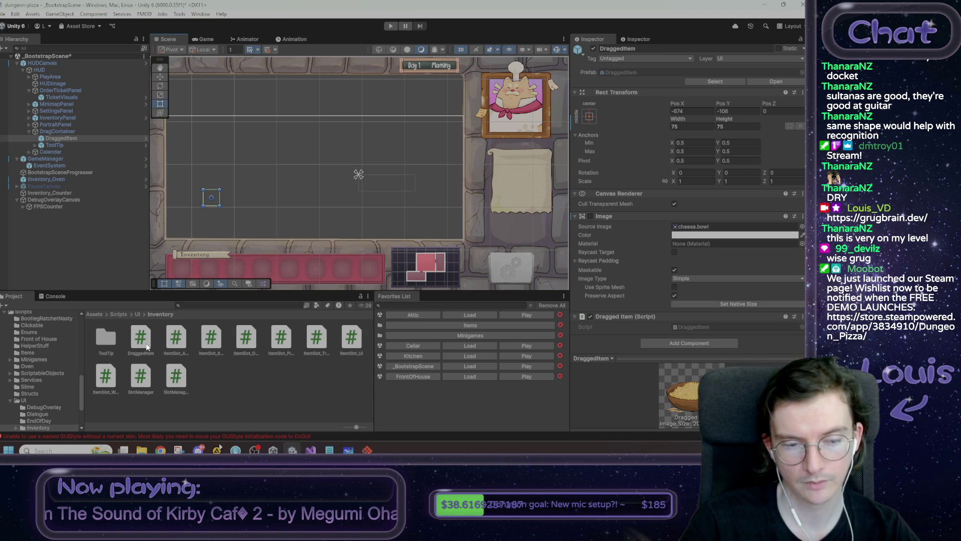
Create a new folder named Drag inside Assets/Scripts/UI.
{"action": "left_click", "coordinate": [139, 315]}
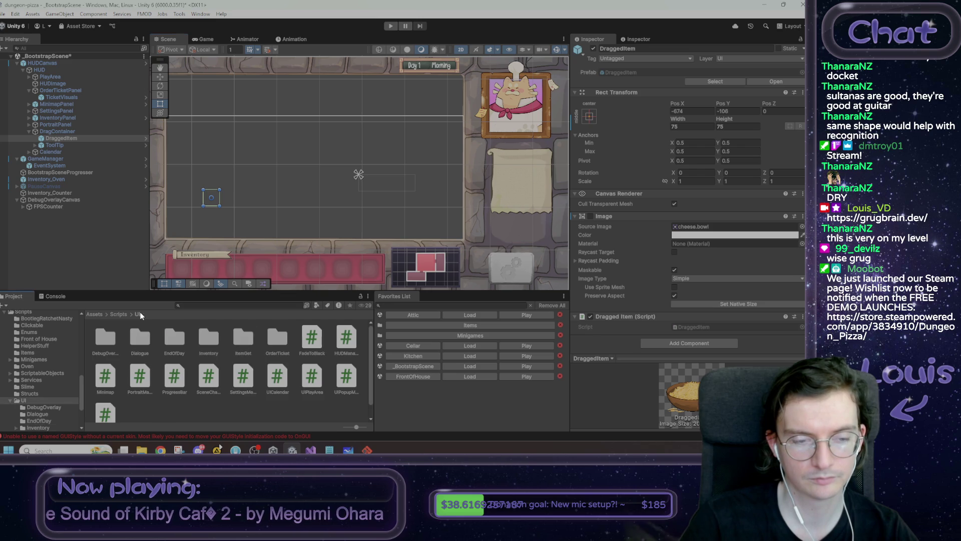
{"action": "scroll", "coordinate": [160, 400], "scroll_direction": "down", "scroll_amount": 1}
{"action": "right_click", "coordinate": [160, 400]}
{"action": "mouse_move", "coordinate": [250, 136]}
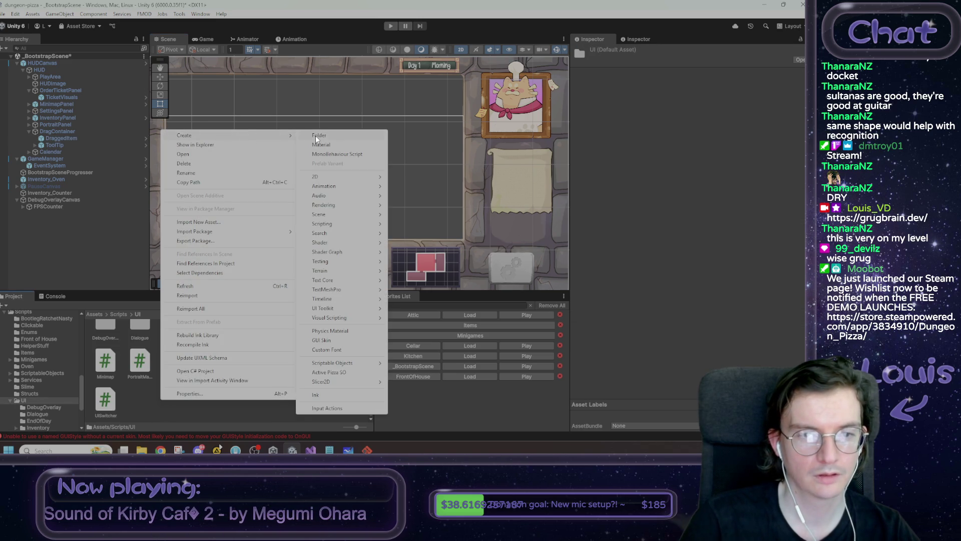
{"action": "left_click", "coordinate": [318, 135]}
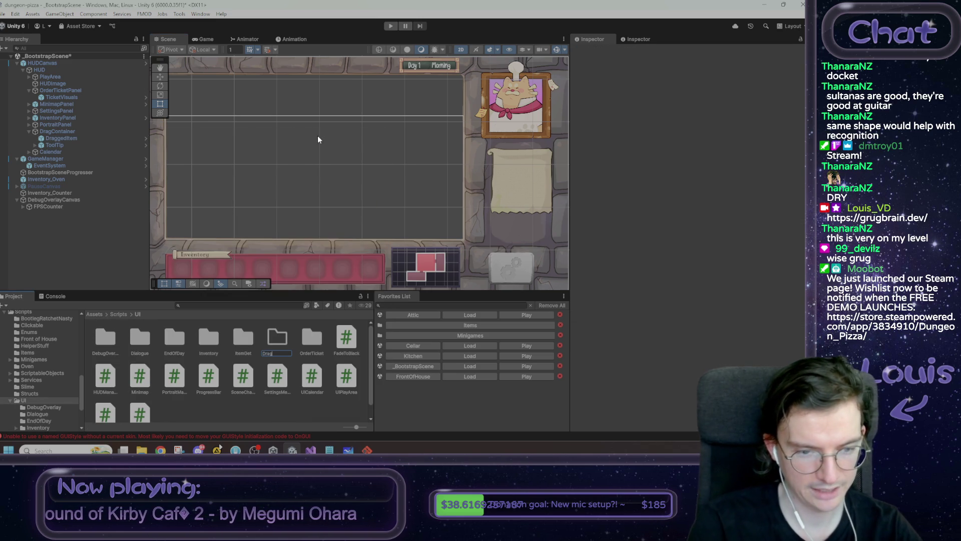
{"action": "type", "text": "ged"}
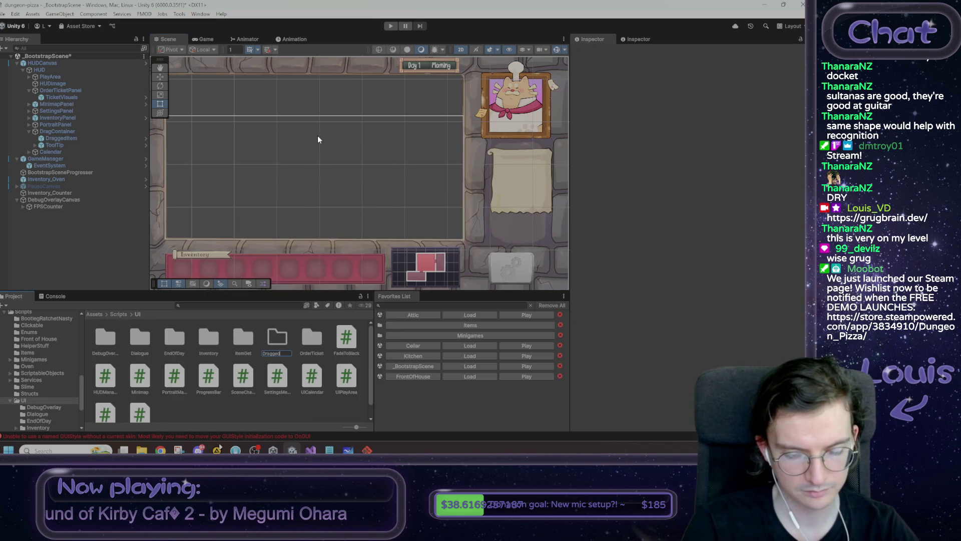
{"action": "type", "text": "Things"}
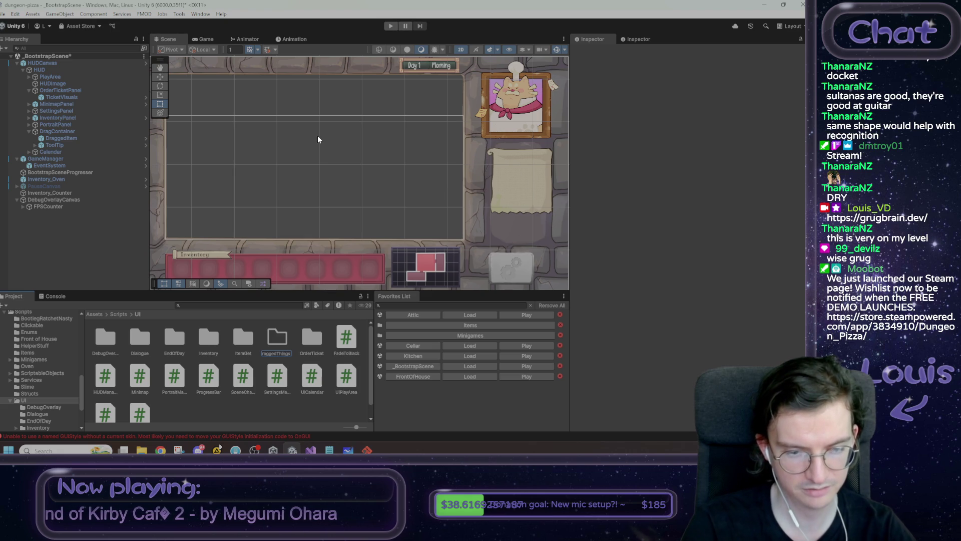
{"action": "key", "text": "BackSpace"}
{"action": "key", "text": "BackSpace"}
{"action": "key", "text": "BackSpace"}
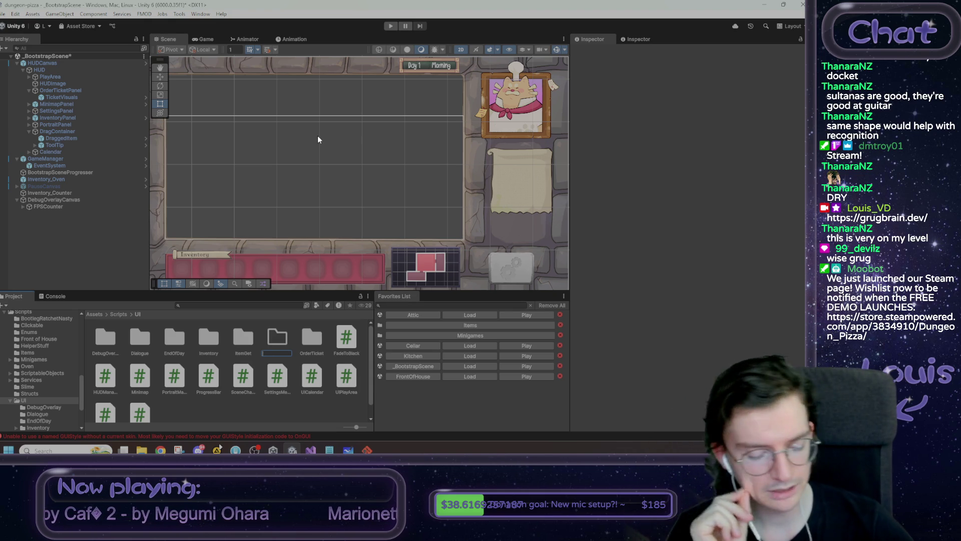
{"action": "type", "text": "Drag"}
{"action": "key", "text": "Return"}
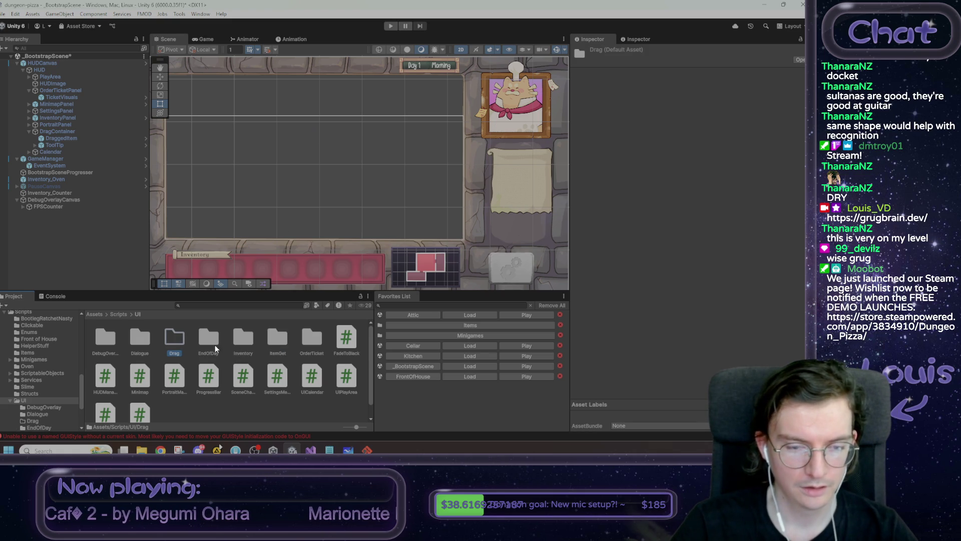
Move the DraggedItem script from Inventory into the Drag folder and close its stale editor tab.
{"action": "double_click", "coordinate": [242, 342]}
{"action": "left_click_drag", "start_coordinate": [140, 338], "coordinate": [37, 414]}
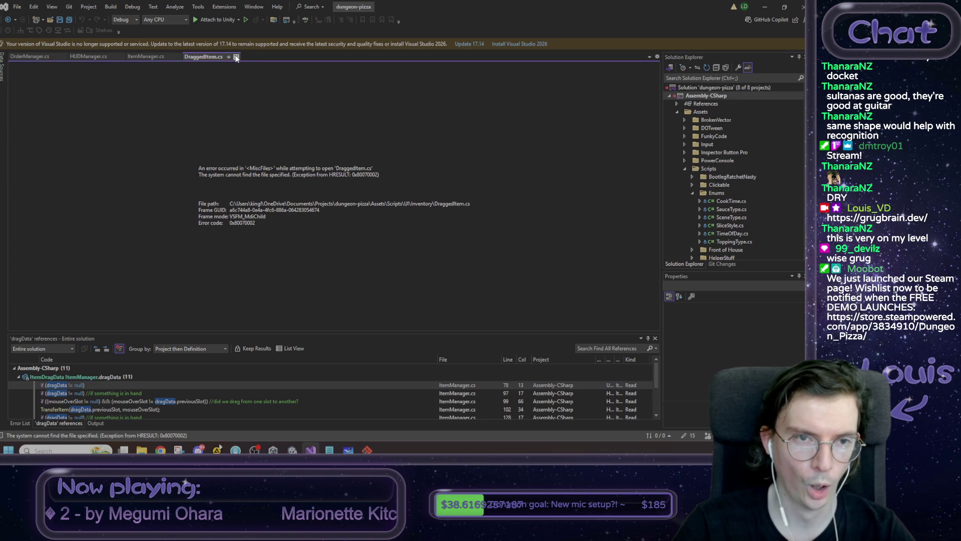
{"action": "left_click", "coordinate": [236, 56]}
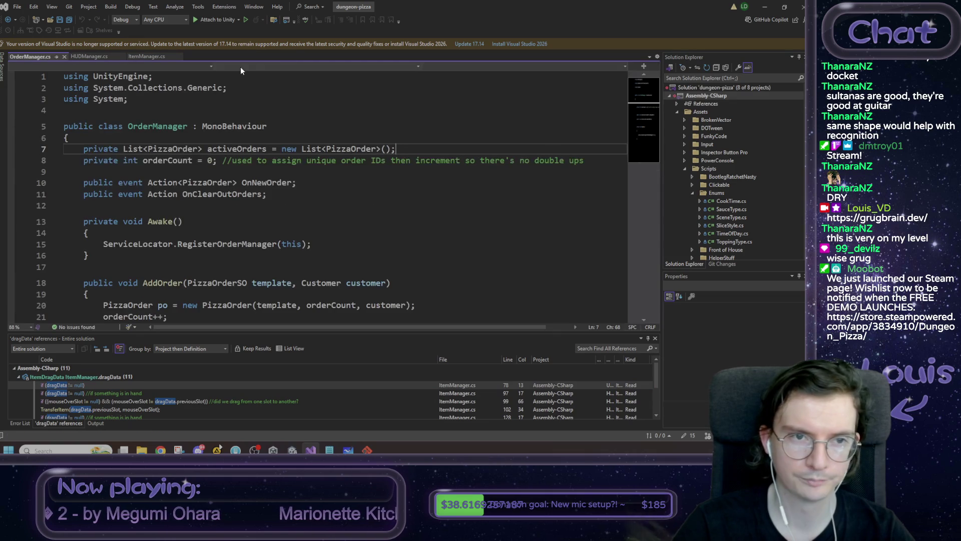
{"action": "key", "text": "alt+Tab"}
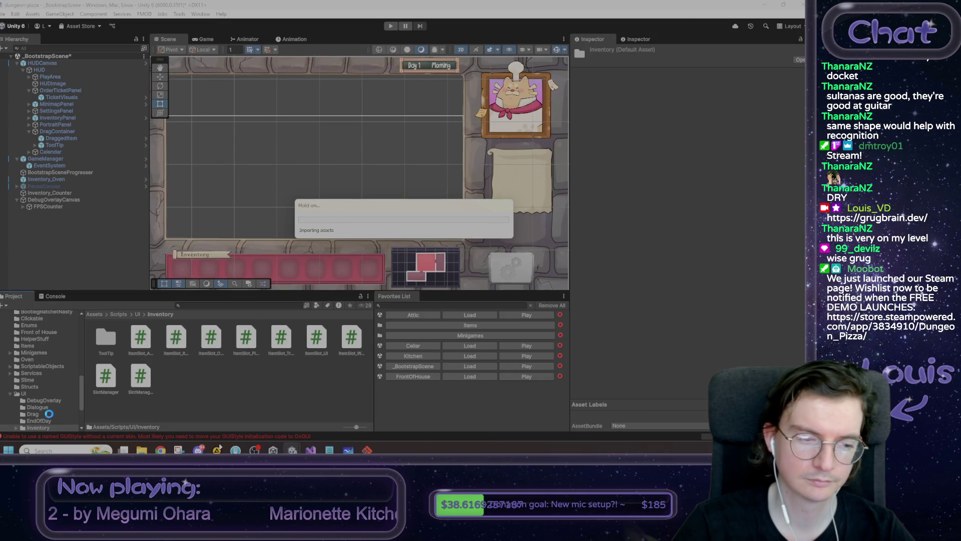
{"action": "left_click", "coordinate": [32, 414]}
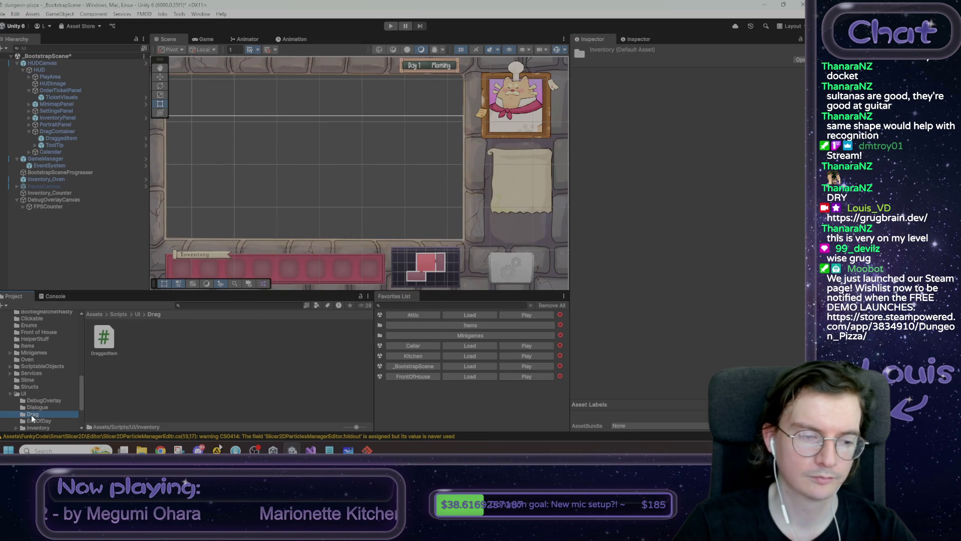
Create a new MonoBehaviour script named DraggedAbstract in the Drag folder.
{"action": "right_click", "coordinate": [179, 347]}
{"action": "mouse_move", "coordinate": [285, 80]}
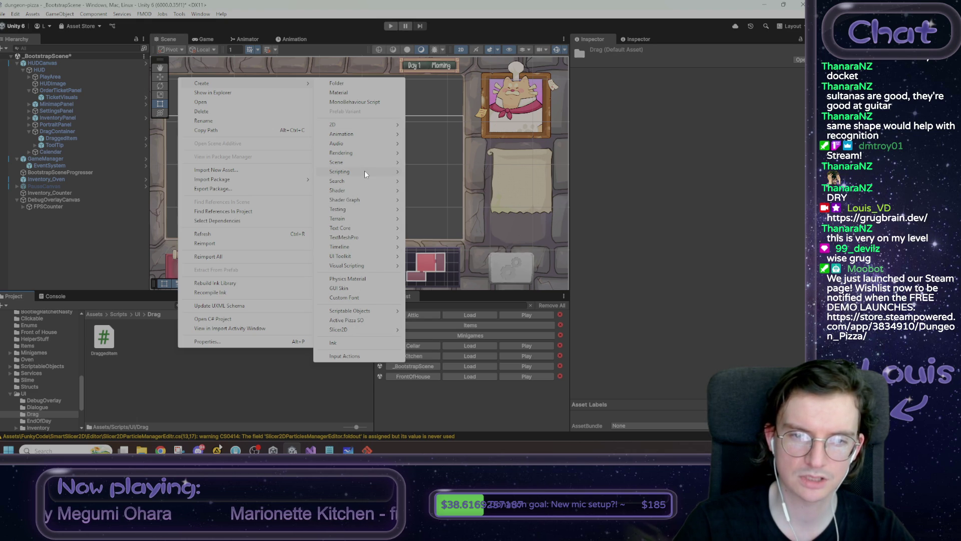
{"action": "mouse_move", "coordinate": [364, 170]}
{"action": "left_click", "coordinate": [442, 171]}
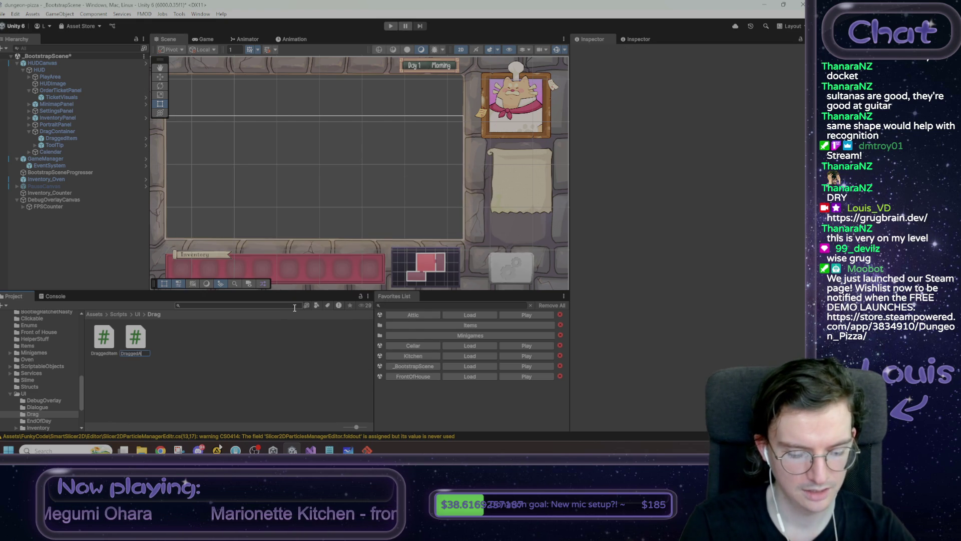
Open both DraggedAbstract and DraggedItem in Visual Studio.
{"action": "key", "text": "alt+Tab"}
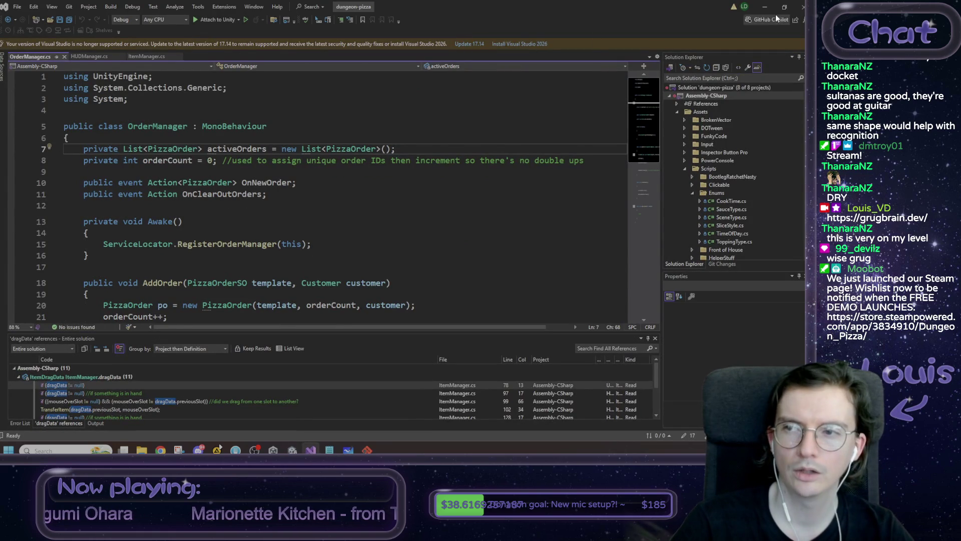
{"action": "key", "text": "alt+Tab"}
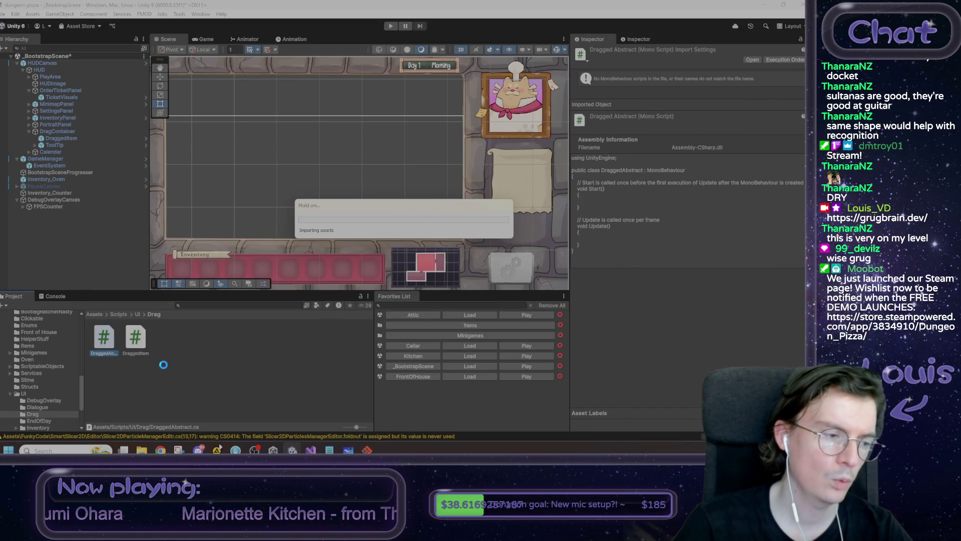
{"action": "double_click", "coordinate": [104, 344]}
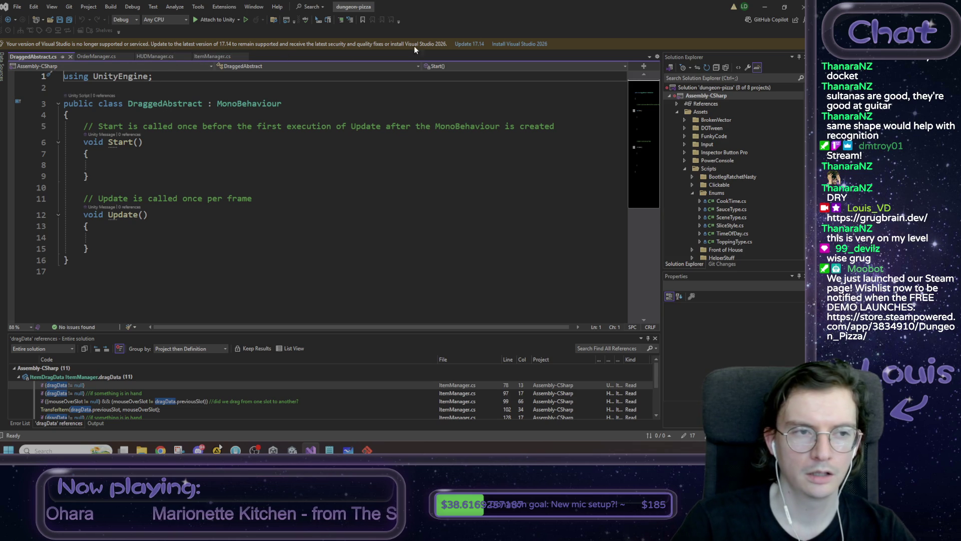
{"action": "left_click", "coordinate": [773, 7]}
{"action": "double_click", "coordinate": [130, 343]}
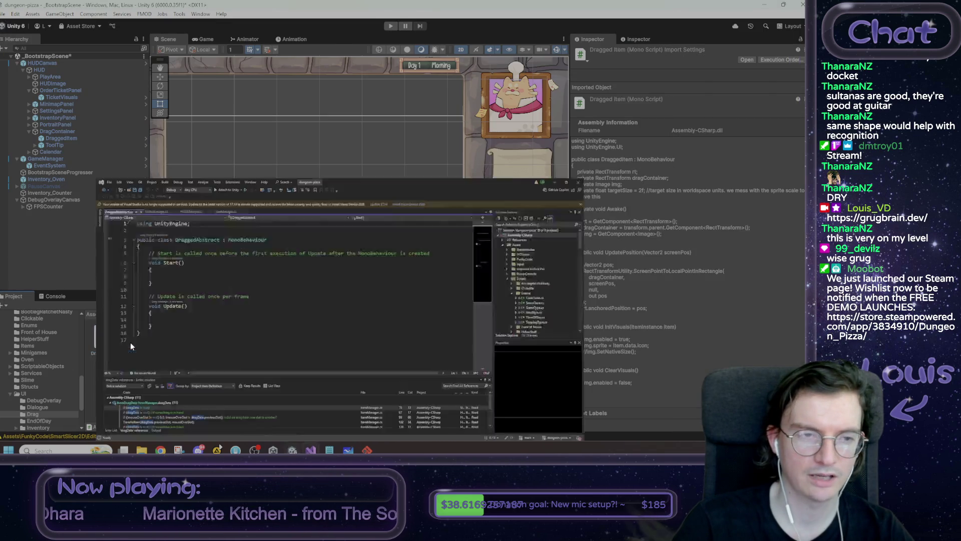
Change DraggedItem's base class from MonoBehaviour to DraggedAbstract and save.
{"action": "left_click", "coordinate": [227, 115]}
{"action": "double_click", "coordinate": [227, 114]}
{"action": "type", "text": "Dragged"}
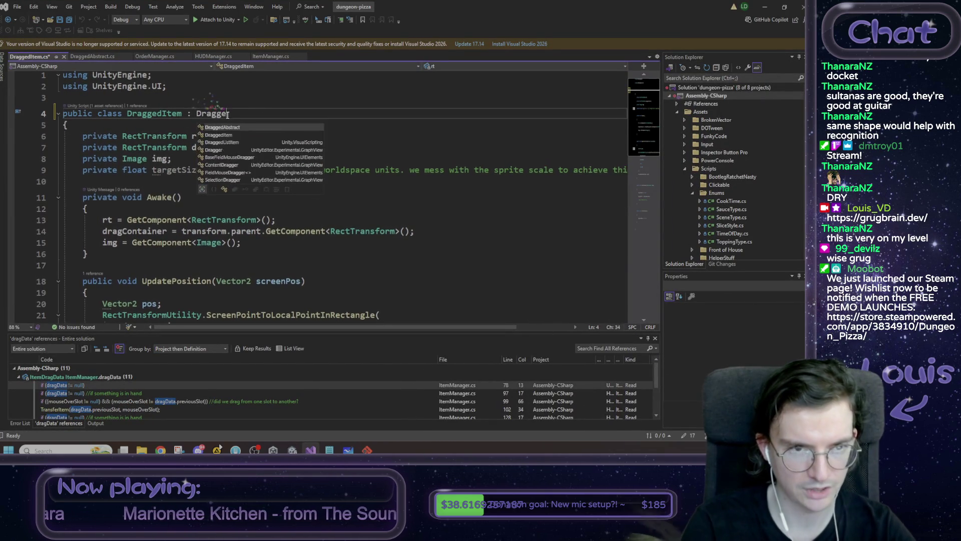
{"action": "key", "text": "Tab"}
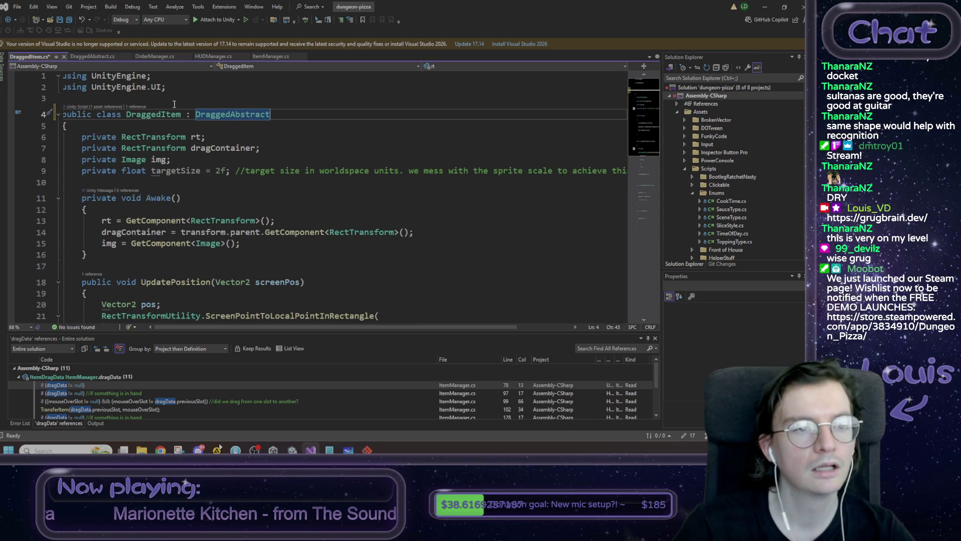
{"action": "key", "text": "ctrl+s"}
Declare DraggedAbstract as a public abstract class, delete its Start and Update stubs, and save.
{"action": "left_click", "coordinate": [91, 57]}
{"action": "left_click", "coordinate": [98, 104]}
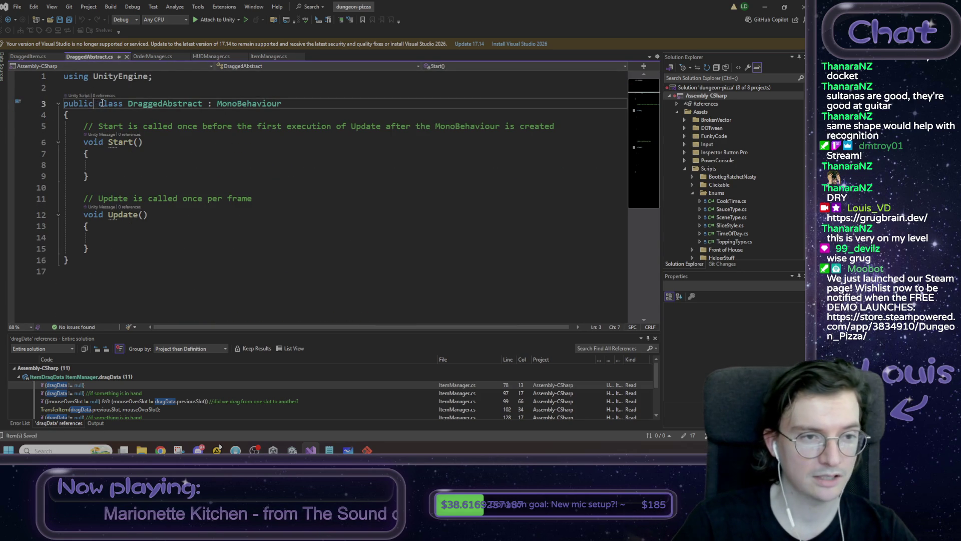
{"action": "type", "text": "abstract"}
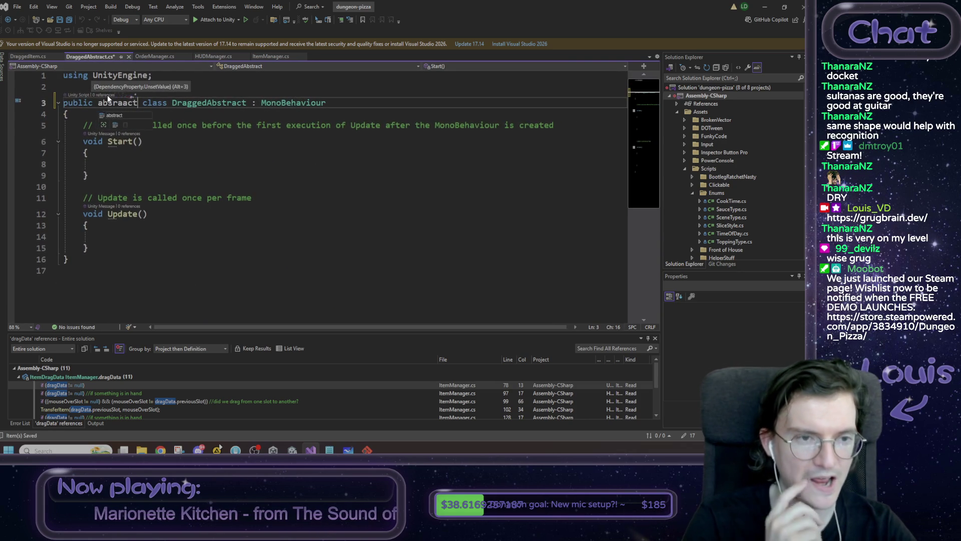
{"action": "key", "text": "BackSpace"}
{"action": "key", "text": "BackSpace"}
{"action": "key", "text": "BackSpace"}
{"action": "type", "text": "act"}
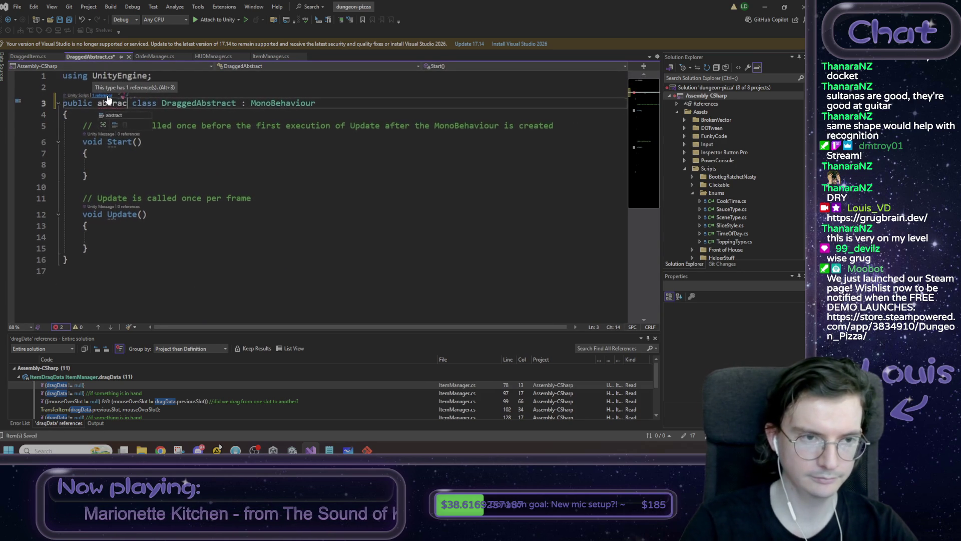
{"action": "key", "text": "Left"}
{"action": "key", "text": "Left"}
{"action": "key", "text": "Left"}
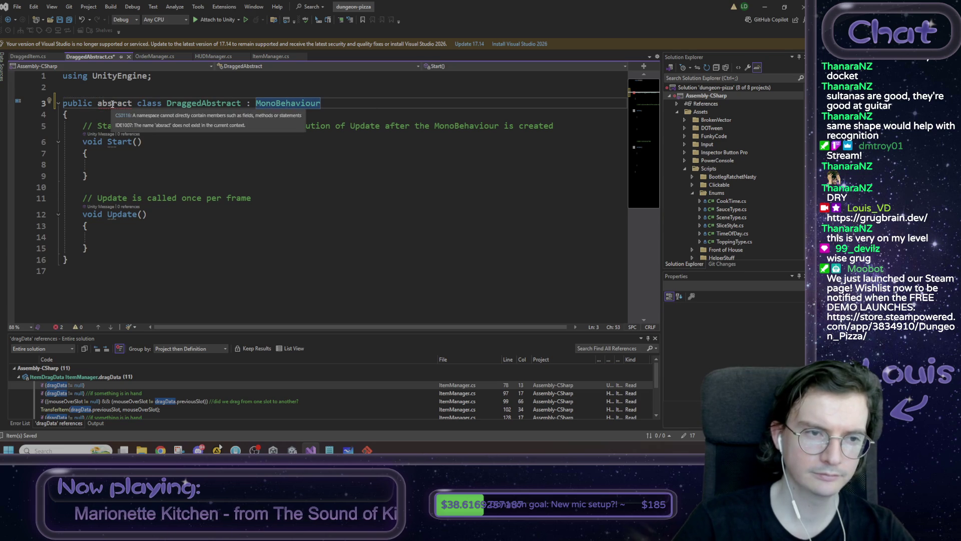
{"action": "type", "text": "t"}
{"action": "left_click", "coordinate": [349, 102]}
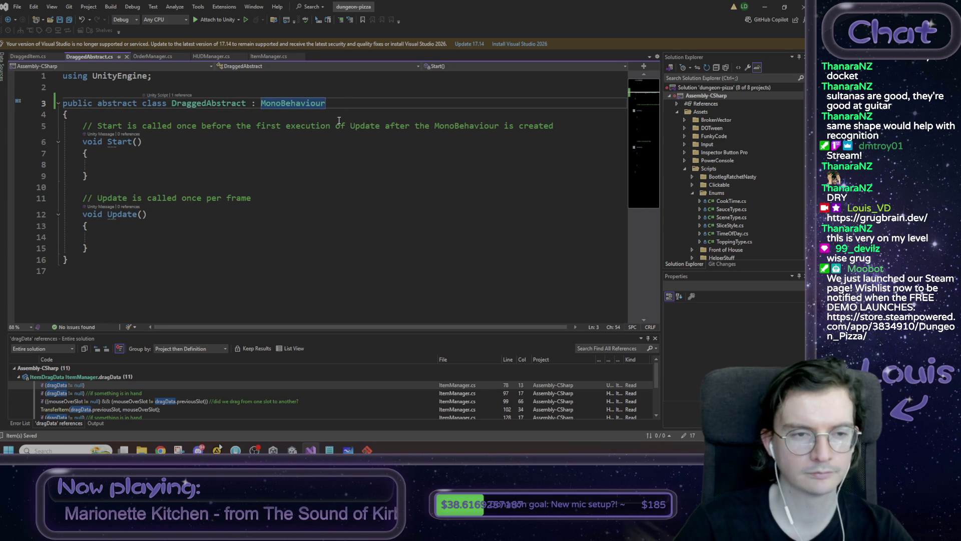
{"action": "mouse_move", "coordinate": [115, 248]}
{"action": "left_mouse_down"}
{"action": "mouse_move", "coordinate": [75, 225]}
{"action": "mouse_move", "coordinate": [28, 123]}
{"action": "left_mouse_up"}
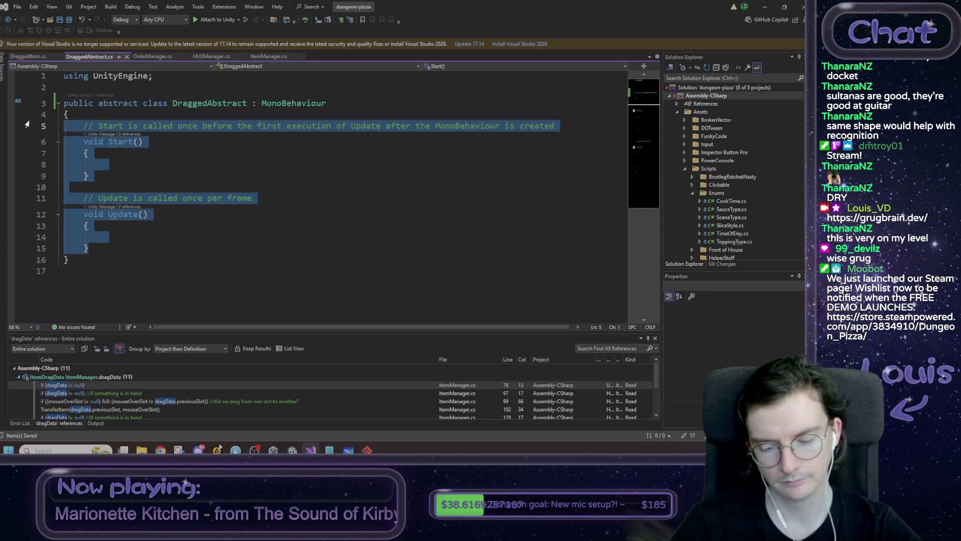
{"action": "key", "text": "Delete"}
{"action": "key", "text": "ctrl+s"}
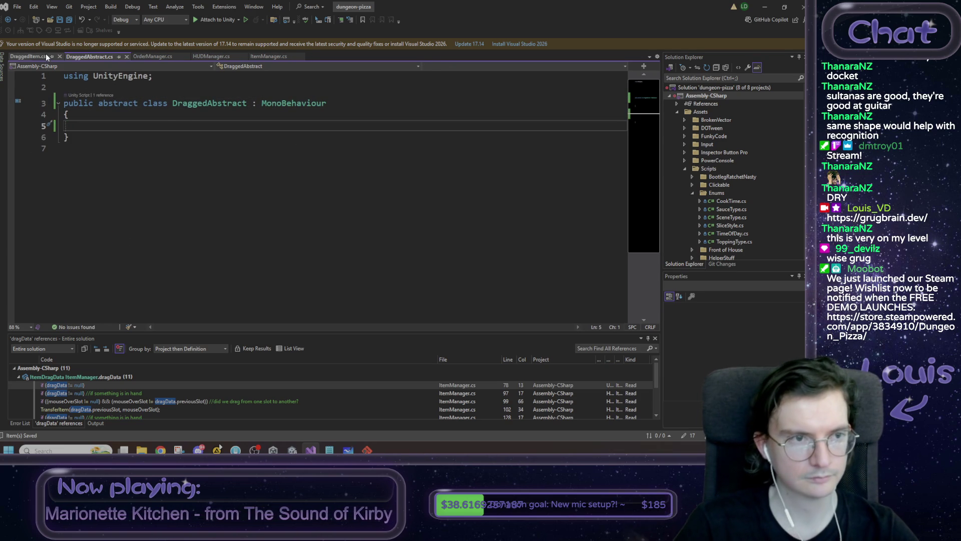
Move DraggedItem's four private field declarations into DraggedAbstract.
{"action": "left_click", "coordinate": [32, 56]}
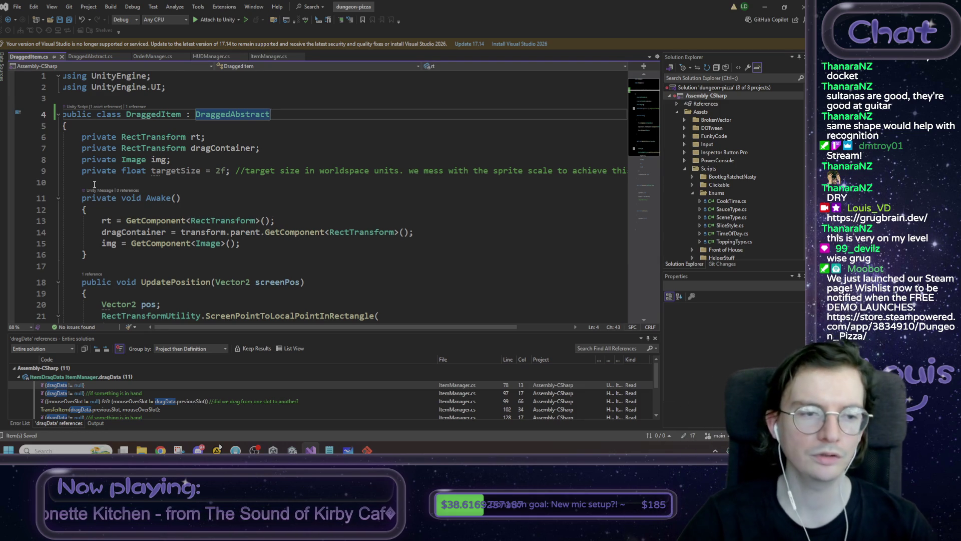
{"action": "left_click_drag", "start_coordinate": [64, 182], "coordinate": [53, 137]}
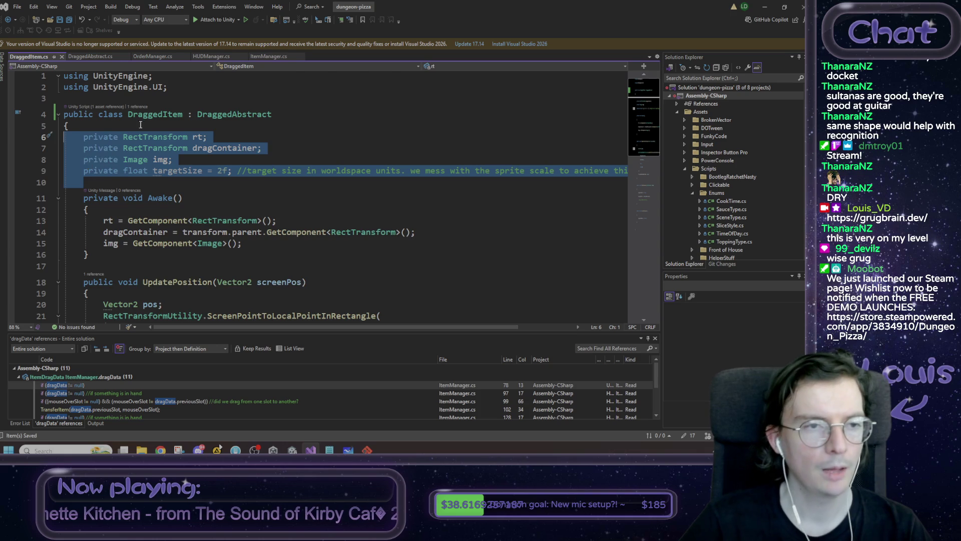
{"action": "key", "text": "ctrl+x"}
{"action": "left_click", "coordinate": [95, 56]}
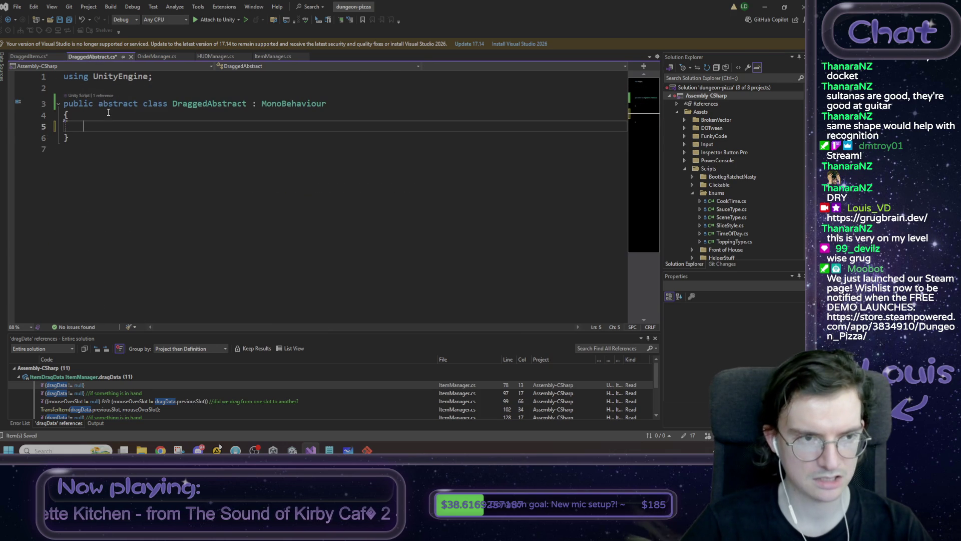
{"action": "key", "text": "ctrl+v"}
{"action": "key", "text": "Return"}
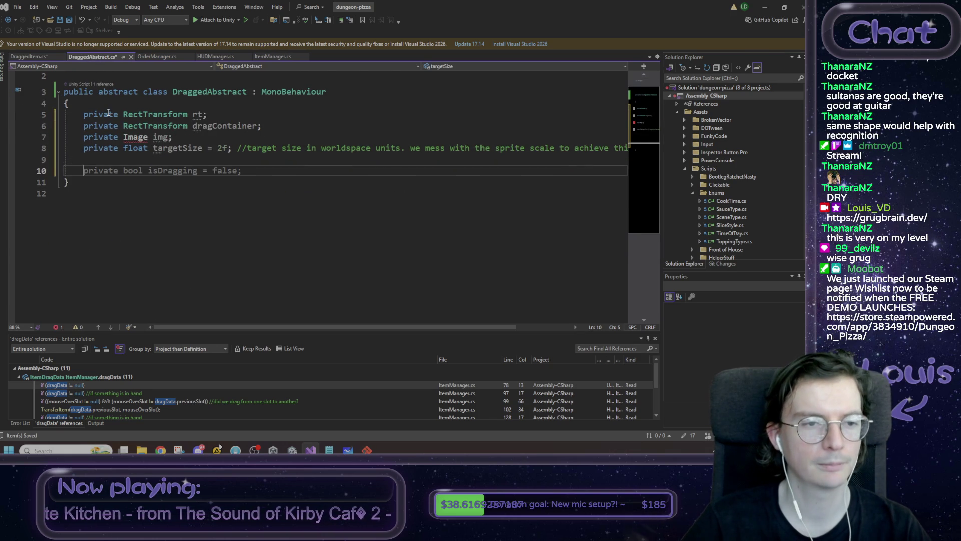
Copy the 'using UnityEngine.UI' line into DraggedAbstract below its first using.
{"action": "left_click", "coordinate": [29, 56]}
{"action": "left_click", "coordinate": [51, 88]}
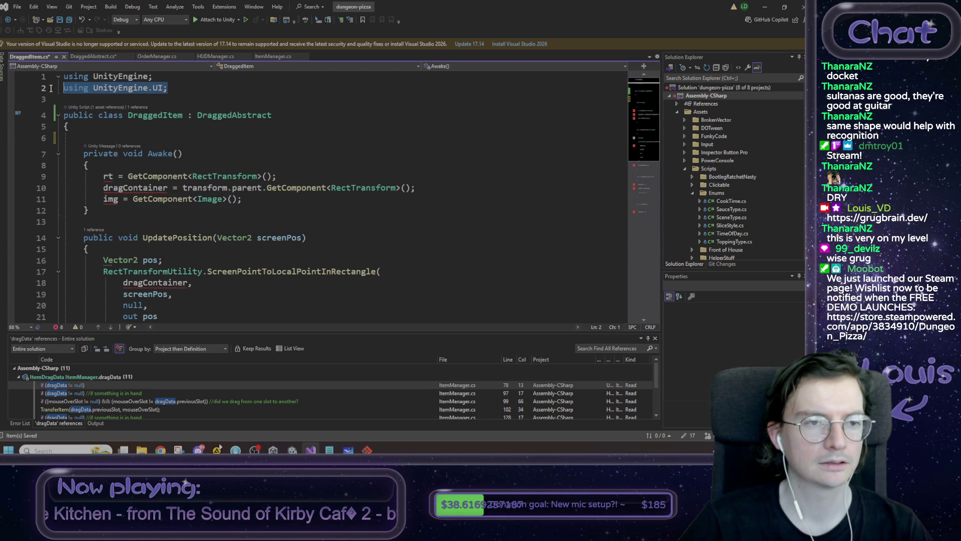
{"action": "key", "text": "ctrl+c"}
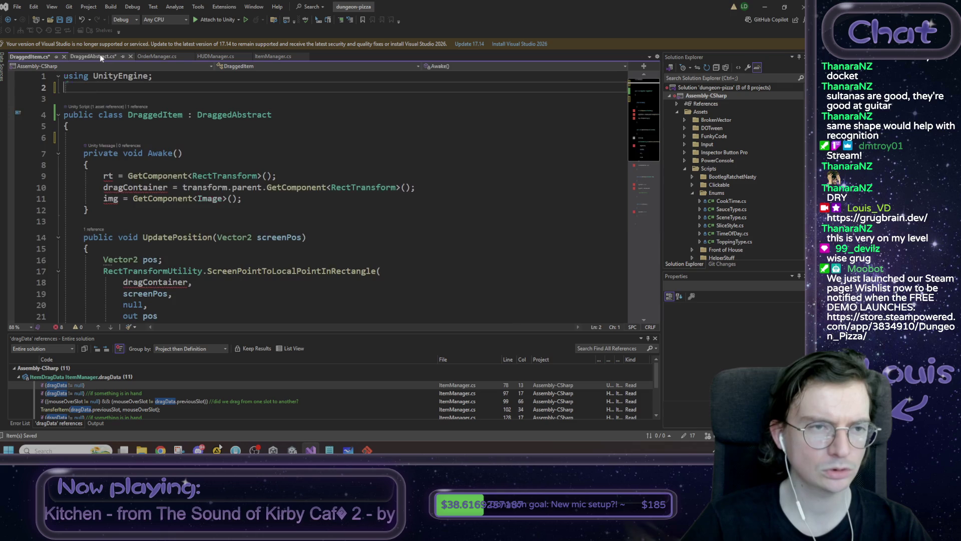
{"action": "left_click", "coordinate": [95, 56]}
{"action": "left_click", "coordinate": [171, 76]}
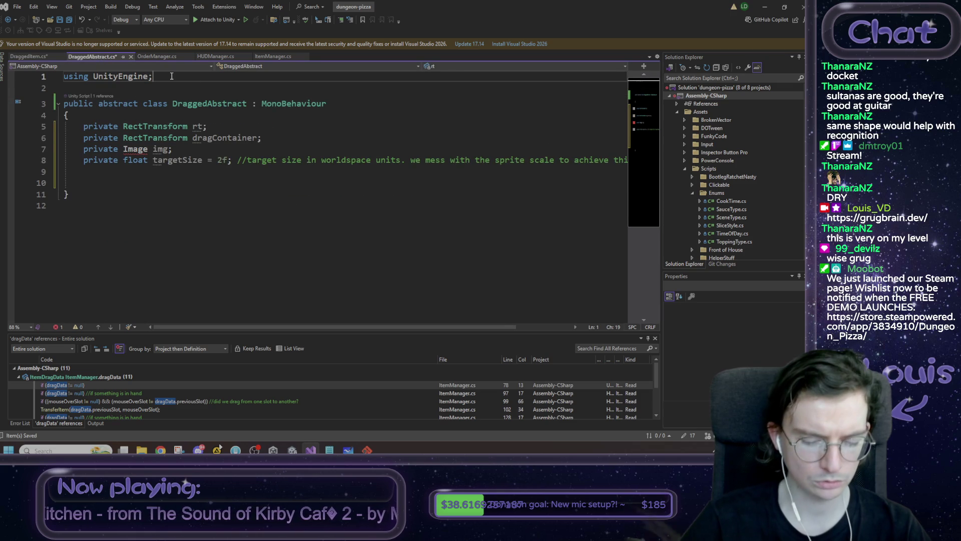
{"action": "key", "text": "Return"}
{"action": "key", "text": "ctrl+v"}
{"action": "left_click", "coordinate": [83, 194]}
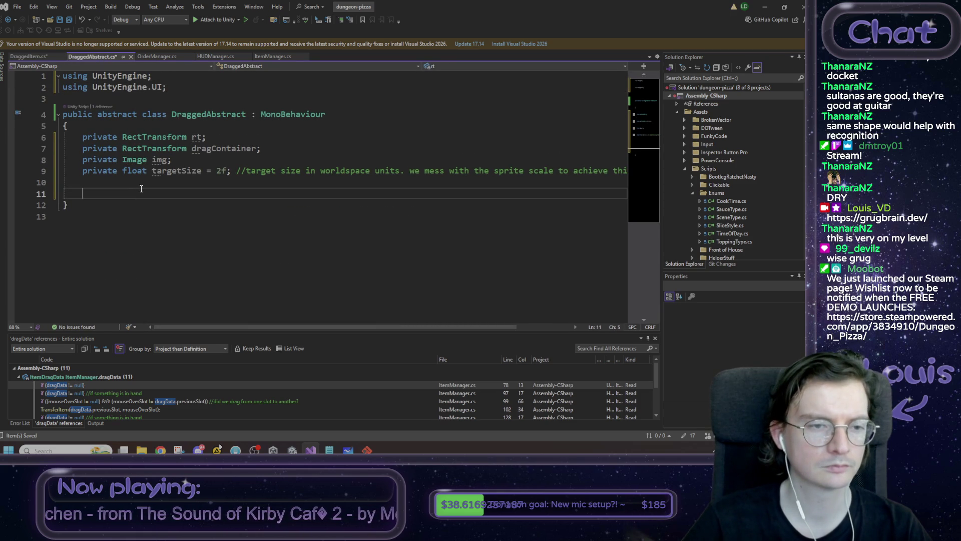
Move the Awake method from DraggedItem into DraggedAbstract below the fields.
{"action": "left_click", "coordinate": [29, 56]}
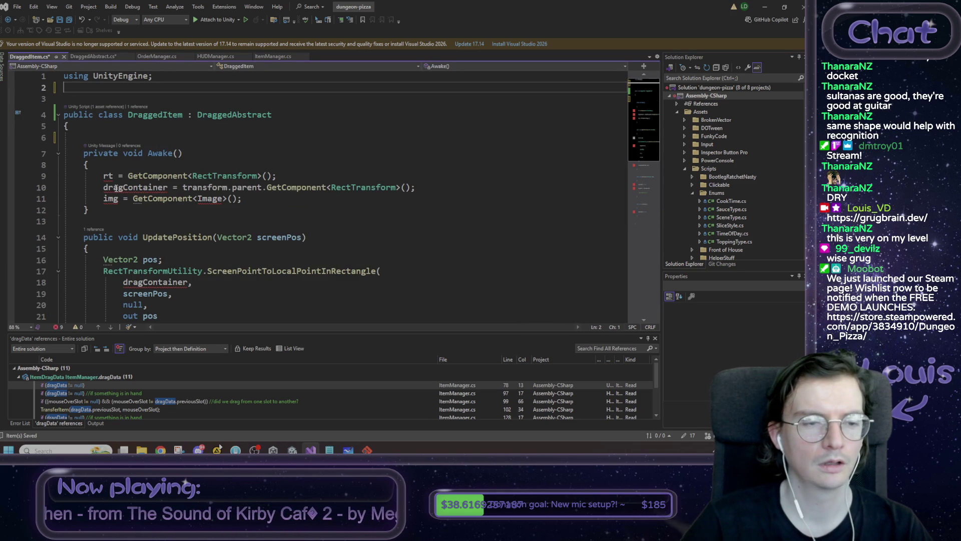
{"action": "mouse_move", "coordinate": [121, 207]}
{"action": "left_mouse_down"}
{"action": "mouse_move", "coordinate": [88, 209]}
{"action": "mouse_move", "coordinate": [85, 153]}
{"action": "left_mouse_up"}
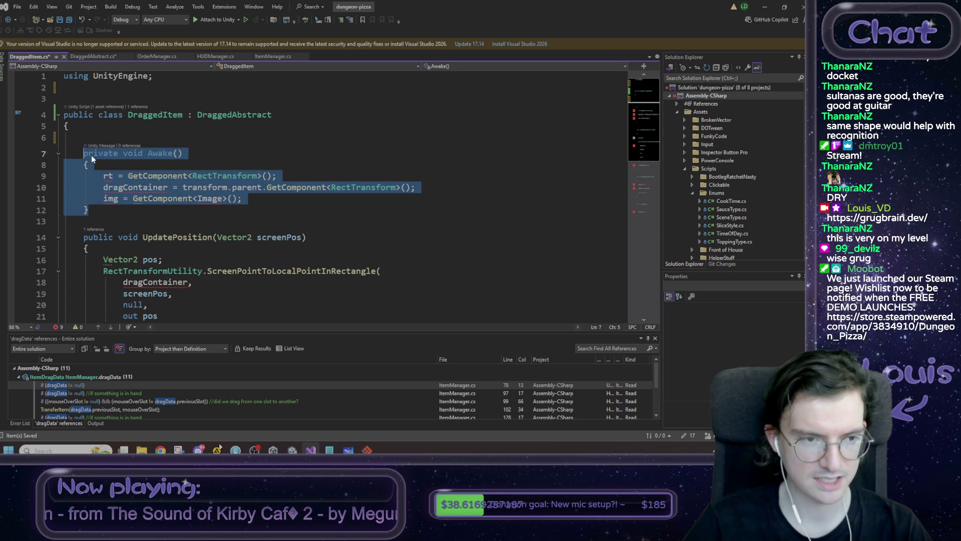
{"action": "key", "text": "Delete"}
{"action": "left_click", "coordinate": [83, 56]}
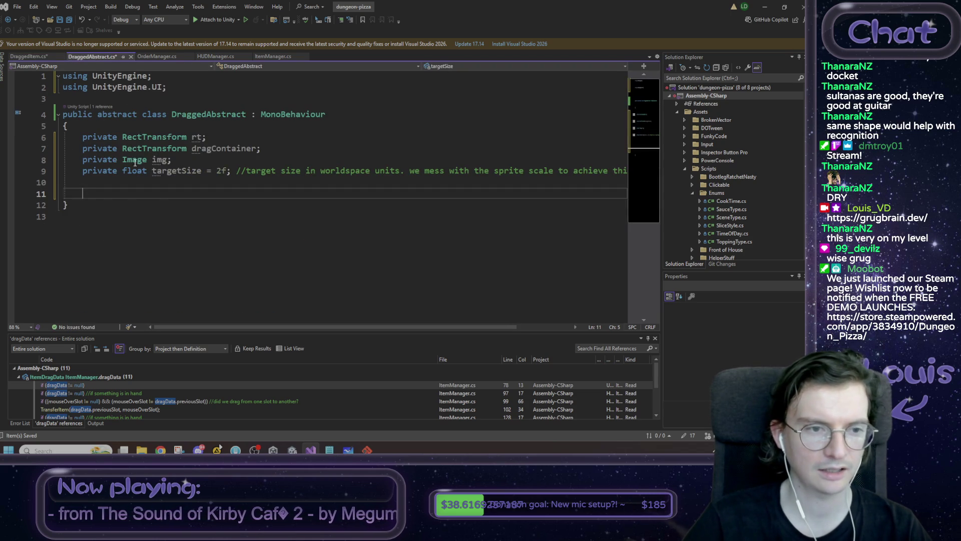
{"action": "key", "text": "ctrl+v"}
{"action": "key", "text": "Return"}
{"action": "key", "text": "Return"}
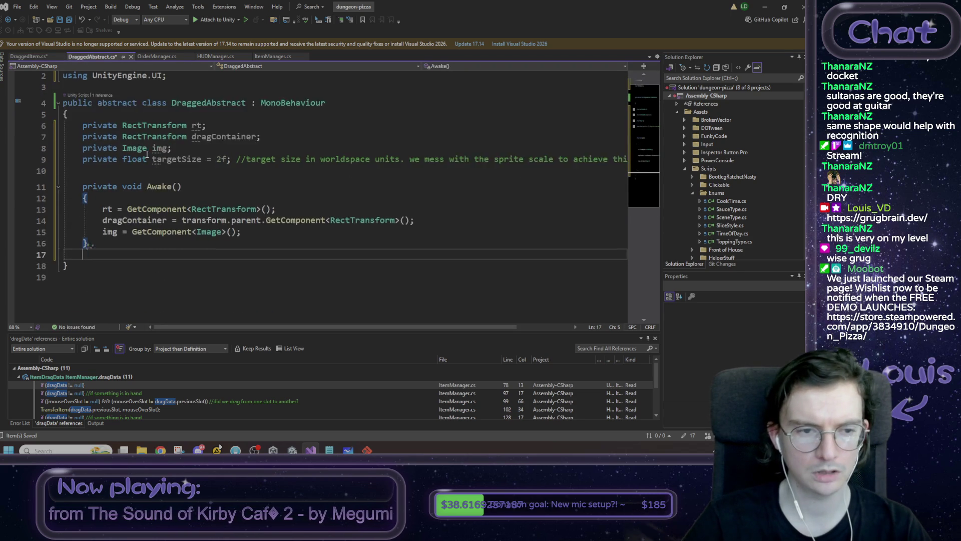
{"action": "left_click", "coordinate": [28, 55]}
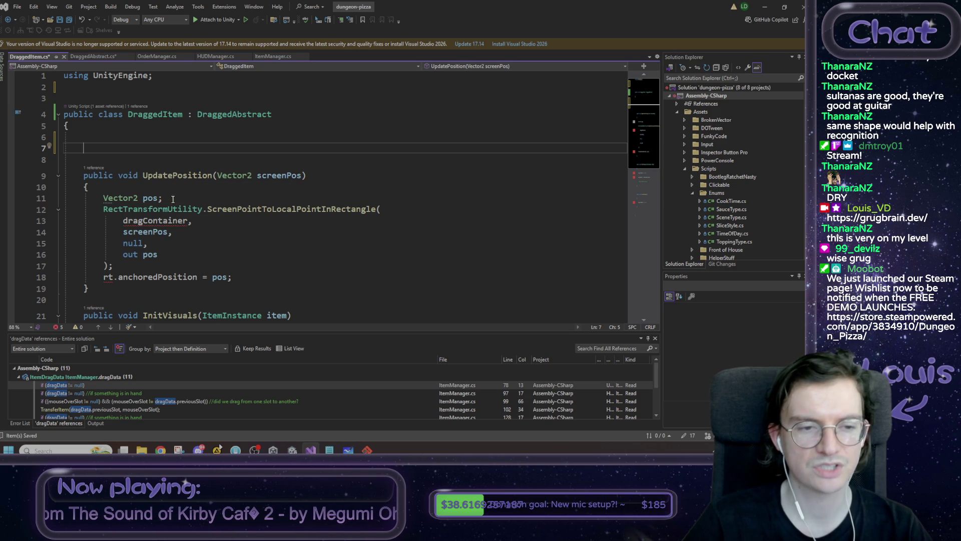
Move UpdatePosition from DraggedItem to just after Awake in DraggedAbstract, remove the extra blank line, and save.
{"action": "left_click_drag", "start_coordinate": [88, 289], "coordinate": [48, 167]}
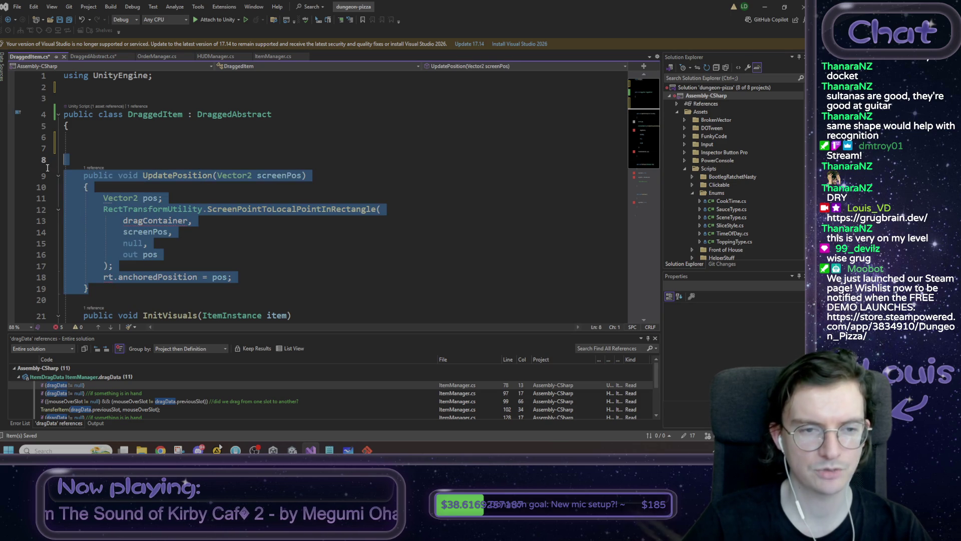
{"action": "key", "text": "ctrl+x"}
{"action": "left_click", "coordinate": [93, 57]}
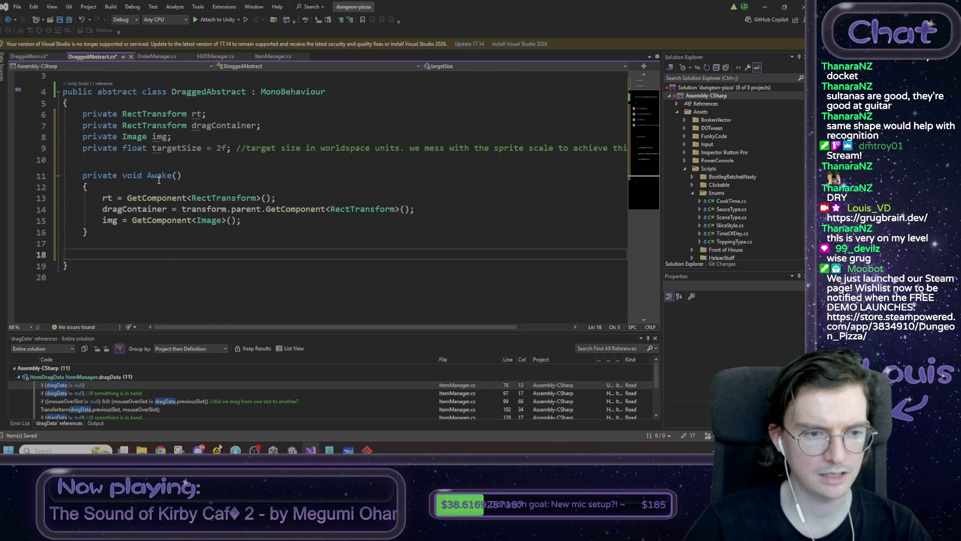
{"action": "key", "text": "ctrl+v"}
{"action": "scroll", "coordinate": [117, 161], "scroll_direction": "down", "scroll_amount": 1}
{"action": "left_click", "coordinate": [117, 162]}
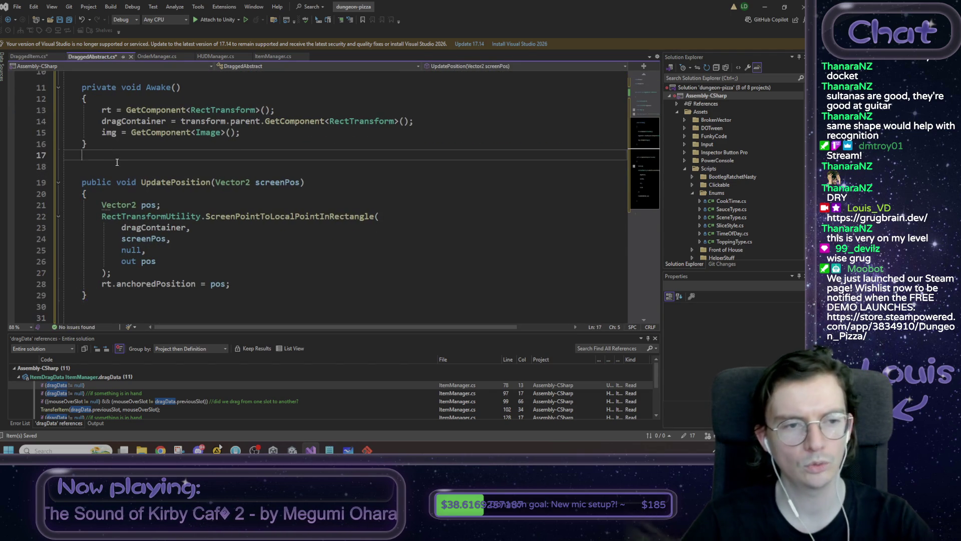
{"action": "key", "text": "Delete"}
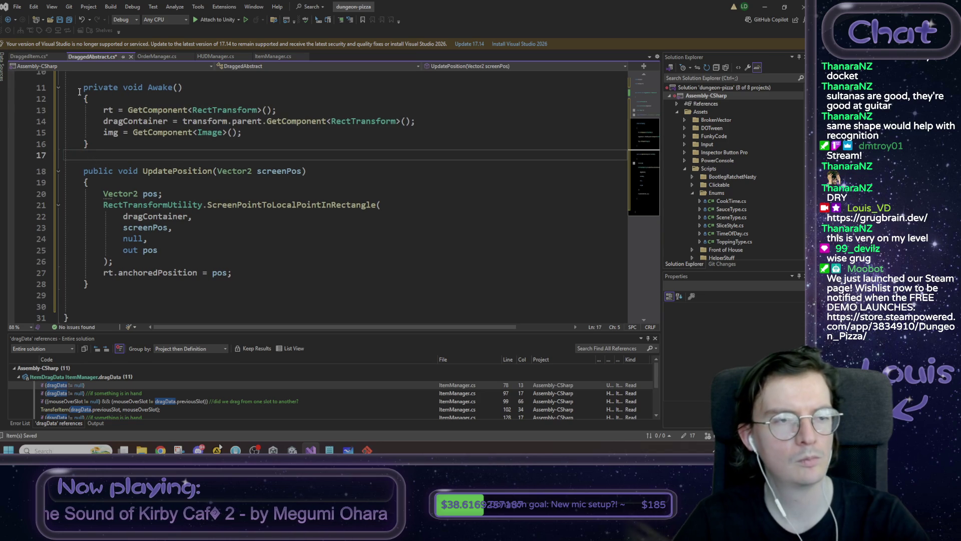
{"action": "key", "text": "ctrl+s"}
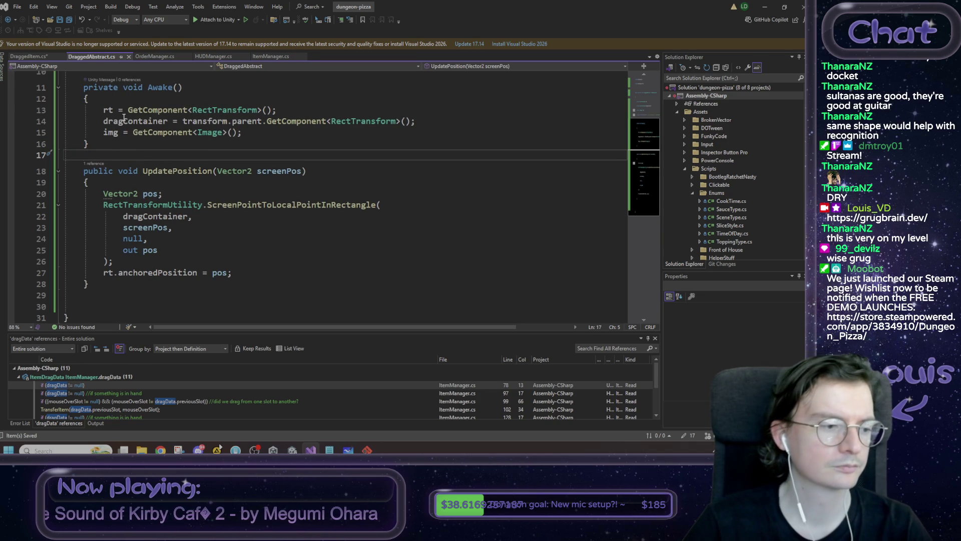
{"action": "left_click", "coordinate": [45, 56]}
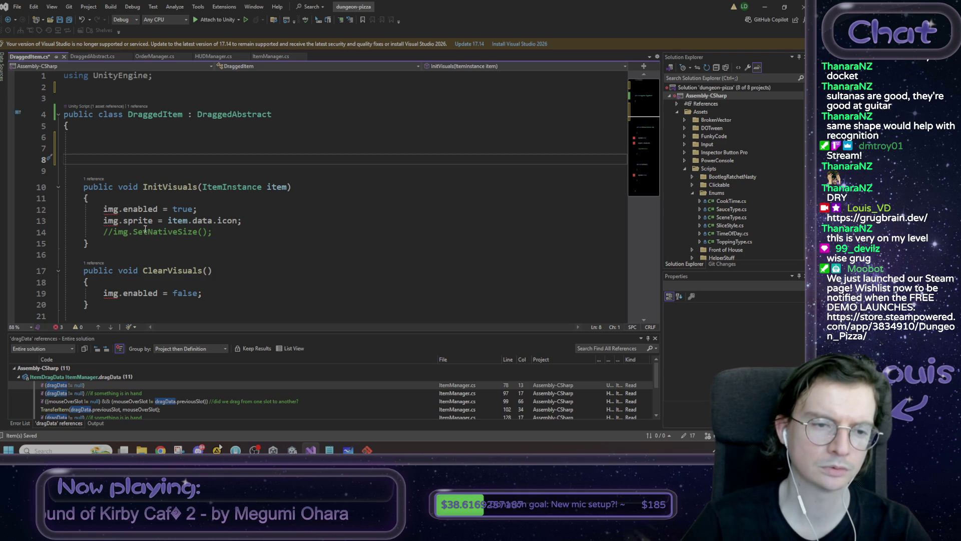
{"action": "left_click", "coordinate": [111, 89]}
Add 'using UnityEngine.UI;' on line 2 of DraggedItem.cs.
{"action": "type", "text": "using UnityEngine.UI;"}
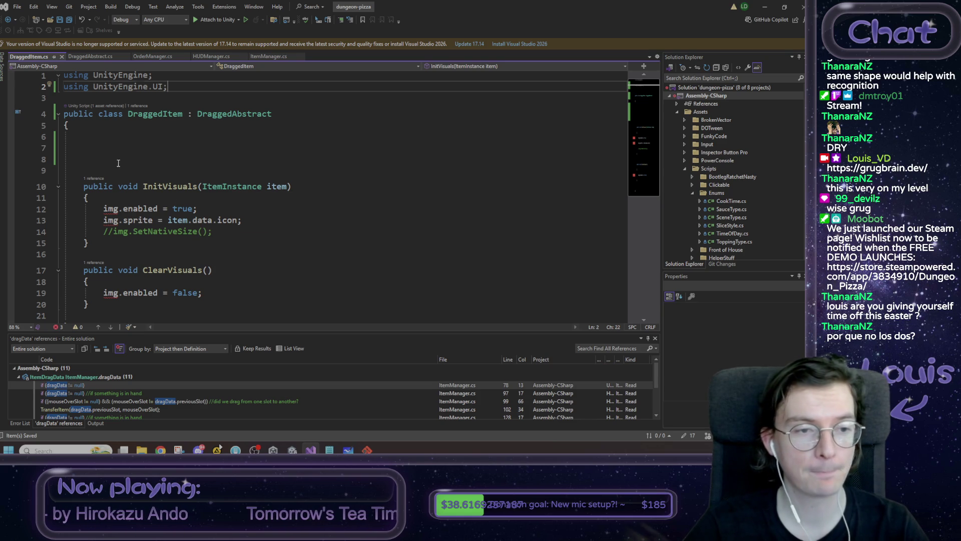
Delete the leftover blank lines in DraggedItem.cs and save it.
{"action": "left_click_drag", "start_coordinate": [119, 163], "coordinate": [125, 137]}
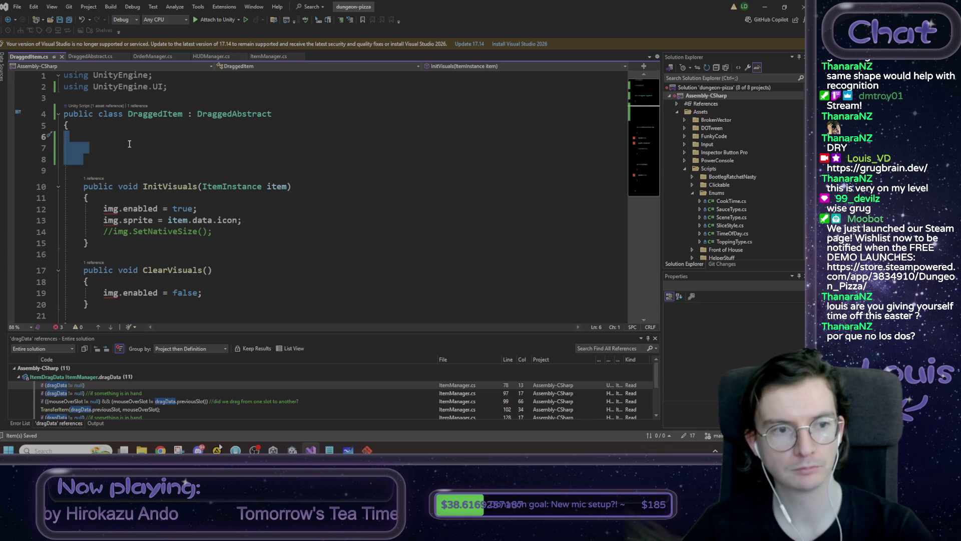
{"action": "key", "text": "Delete"}
{"action": "key", "text": "BackSpace"}
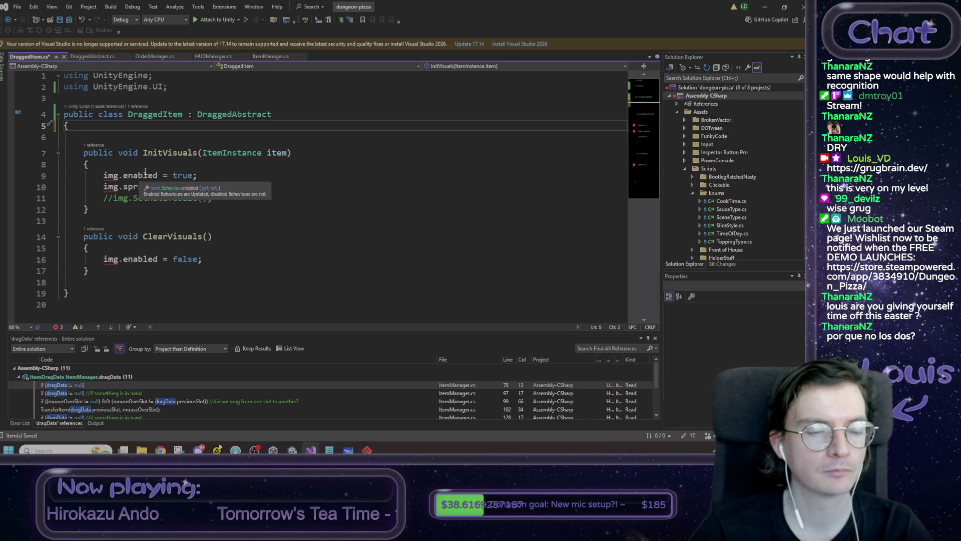
{"action": "left_click", "coordinate": [118, 181]}
{"action": "left_click", "coordinate": [221, 163]}
{"action": "key", "text": "ctrl+s"}
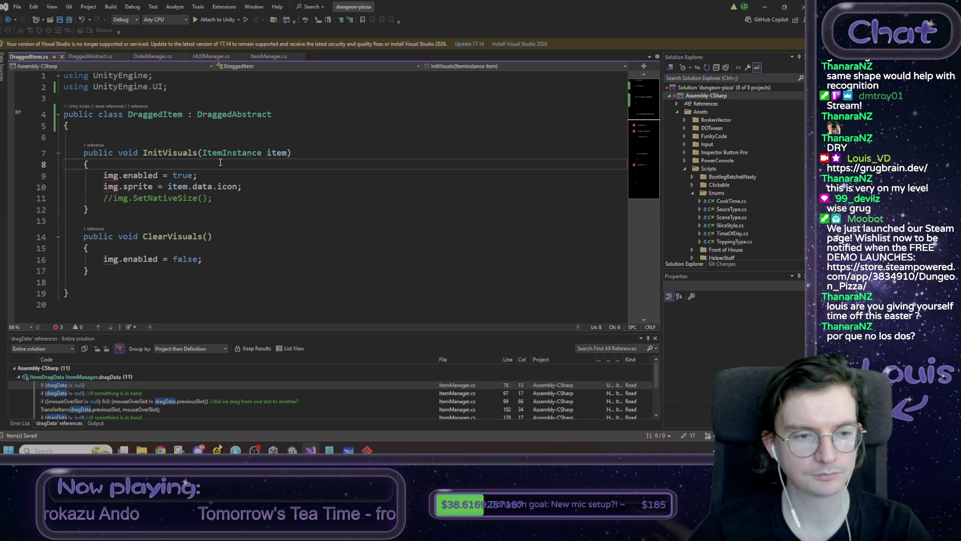
Change DraggedAbstract's img field from private to protected and save.
{"action": "left_click", "coordinate": [95, 56]}
{"action": "scroll", "coordinate": [131, 206], "scroll_direction": "up", "scroll_amount": 4}
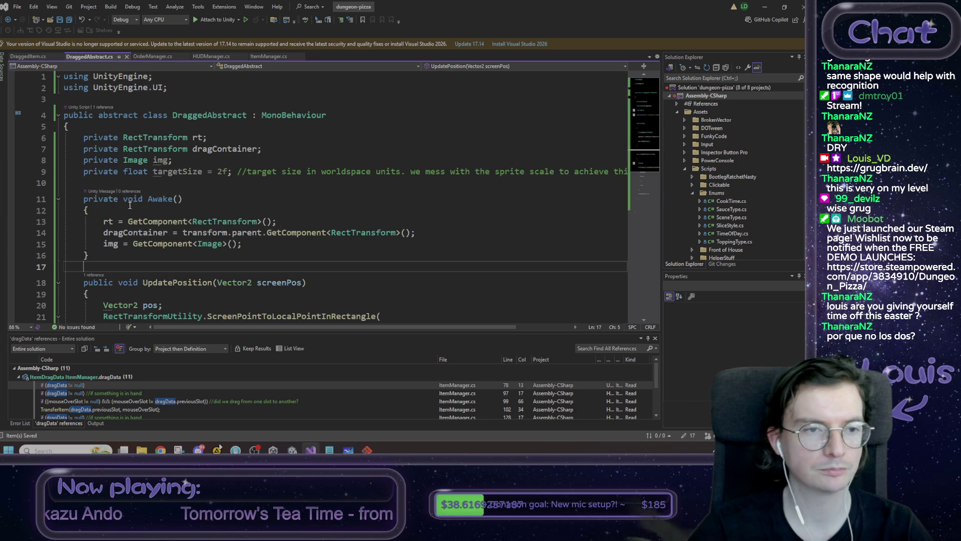
{"action": "double_click", "coordinate": [100, 161]}
{"action": "type", "text": "protected"}
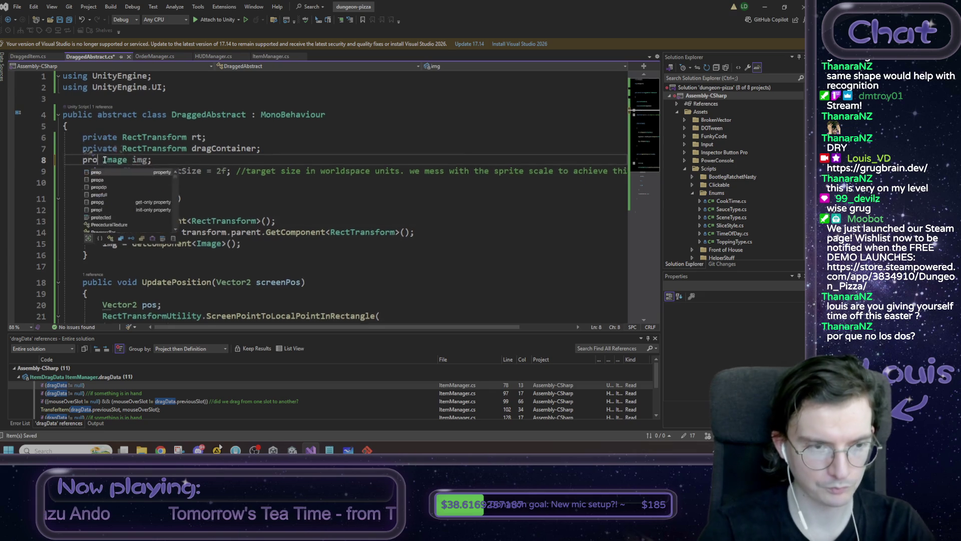
{"action": "key", "text": "ctrl+s"}
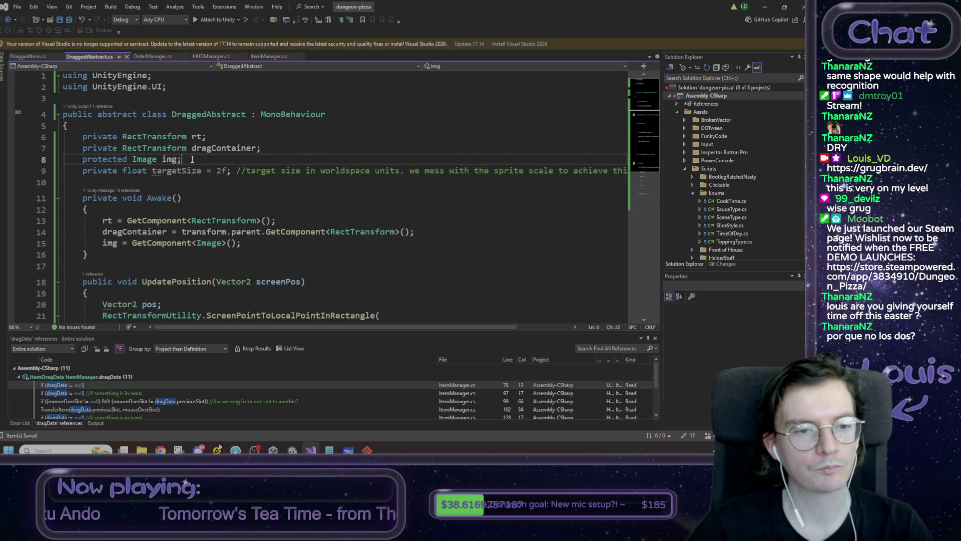
{"action": "scroll", "coordinate": [192, 159], "scroll_direction": "down", "scroll_amount": 3}
{"action": "left_click", "coordinate": [29, 56]}
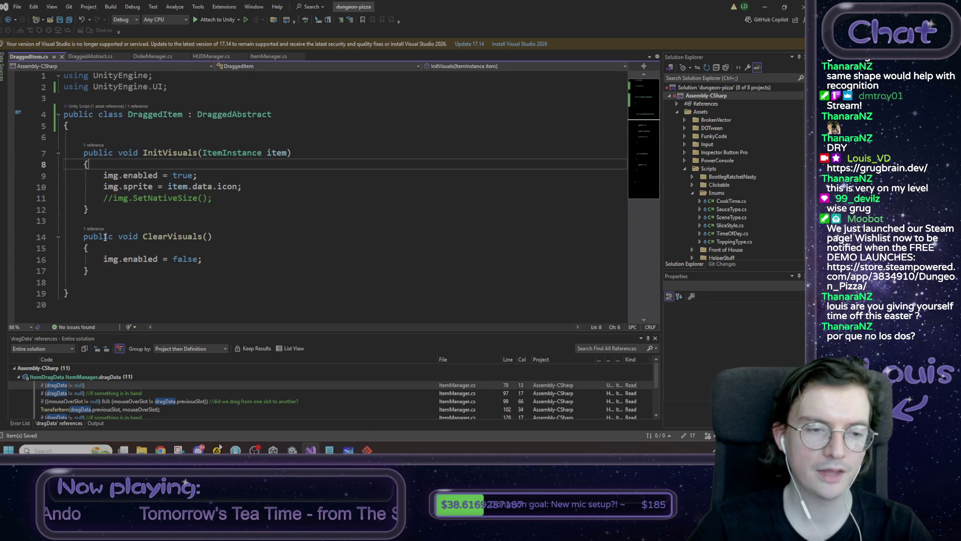
{"action": "left_click_drag", "start_coordinate": [89, 271], "coordinate": [84, 236]}
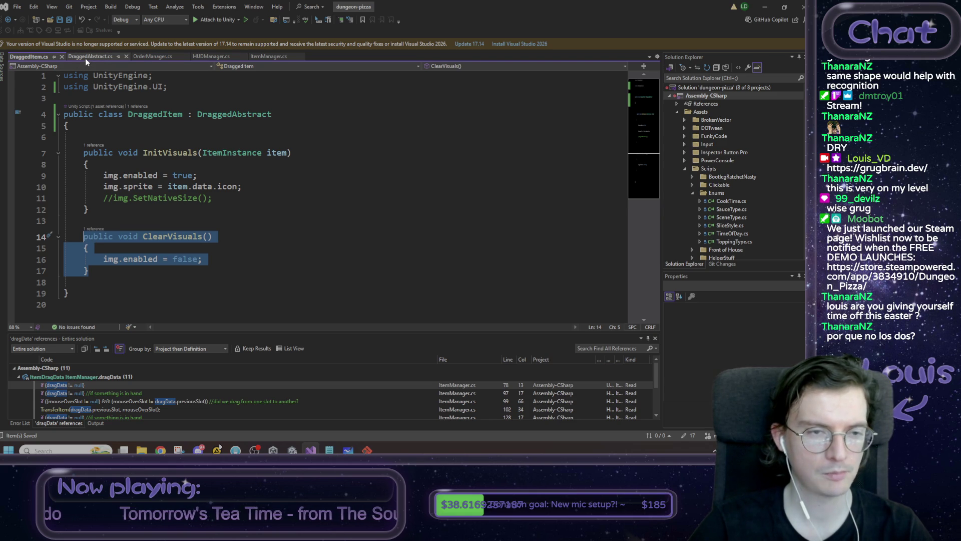
Paste the copied InitVisuals and ClearVisuals methods into DraggedAbstract below UpdatePosition.
{"action": "left_click", "coordinate": [83, 154], "text": "shift"}
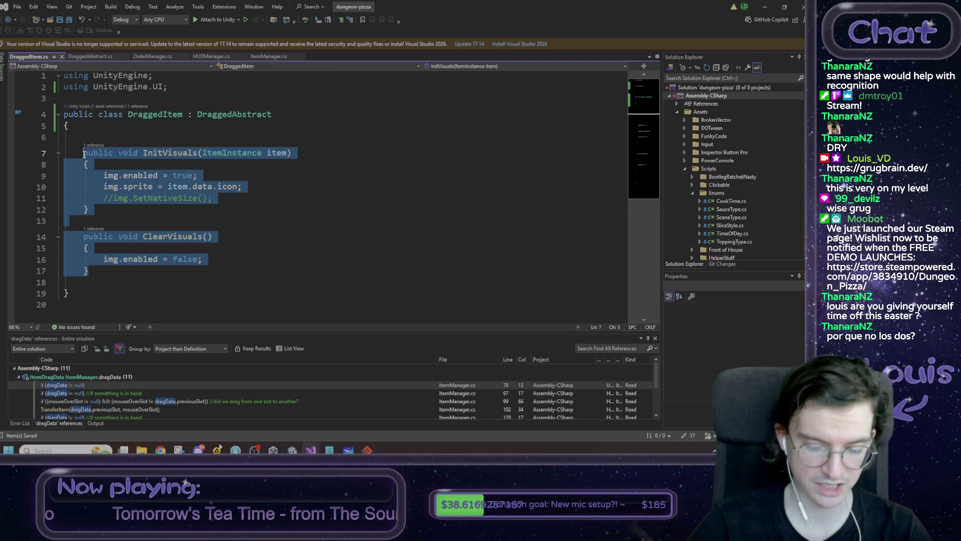
{"action": "left_click", "coordinate": [84, 57]}
{"action": "left_click", "coordinate": [138, 293]}
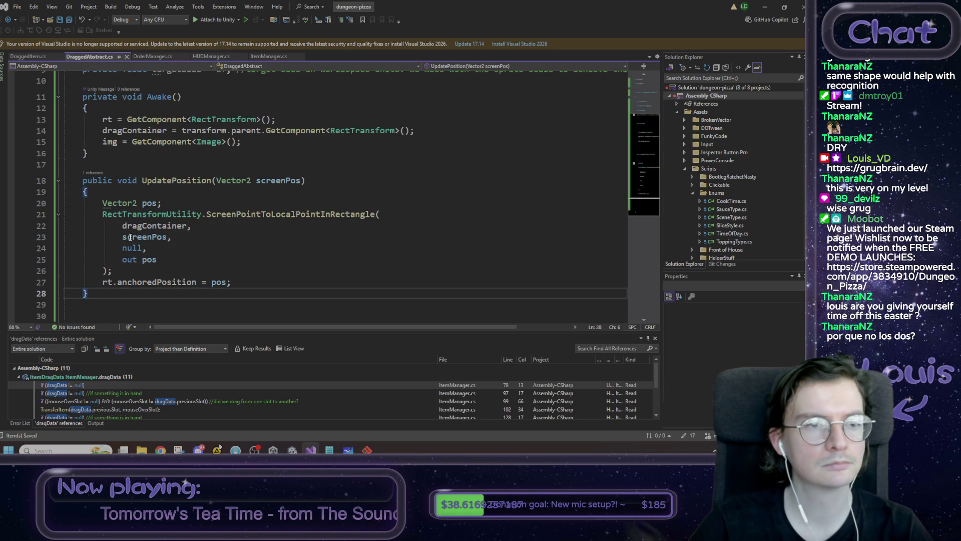
{"action": "scroll", "coordinate": [138, 236], "scroll_direction": "down", "scroll_amount": 2}
{"action": "key", "text": "Return"}
{"action": "key", "text": "Return"}
{"action": "key", "text": "ctrl+v"}
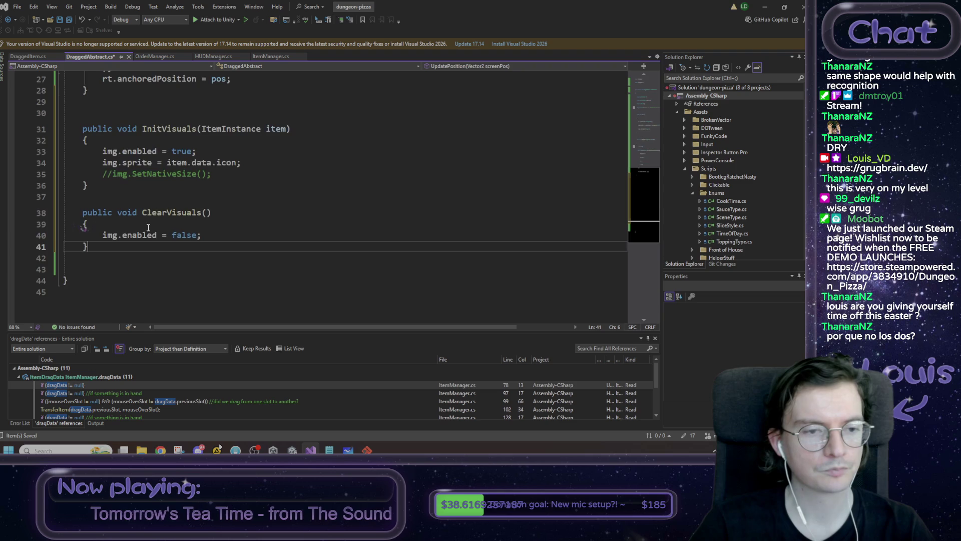
{"action": "scroll", "coordinate": [150, 200], "scroll_direction": "up", "scroll_amount": 2}
Remove the pasted InitVisuals line from DraggedAbstract.
{"action": "left_click_drag", "start_coordinate": [83, 180], "coordinate": [58, 179]}
{"action": "key", "text": "ctrl+z"}
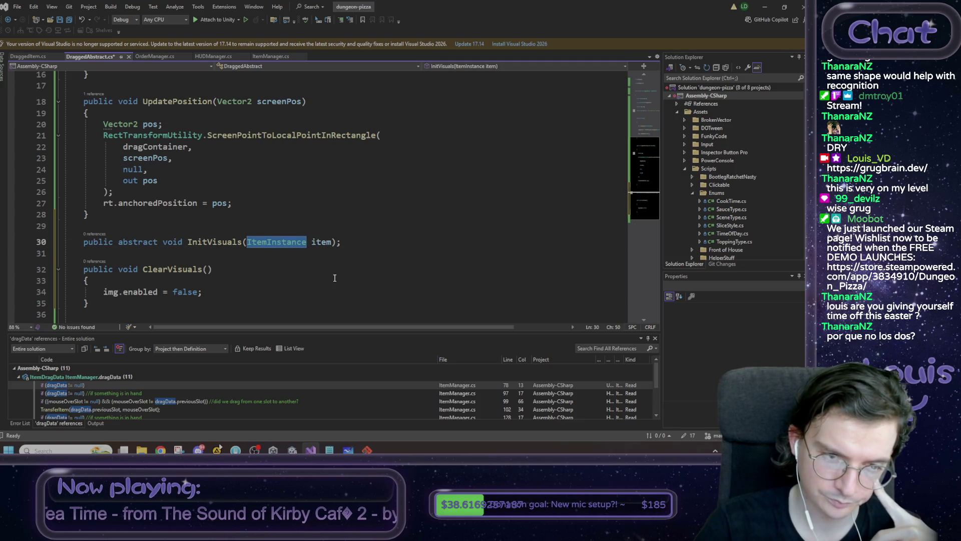
{"action": "key", "text": "End"}
{"action": "key", "text": "shift+Home"}
{"action": "key", "text": "shift+Home"}
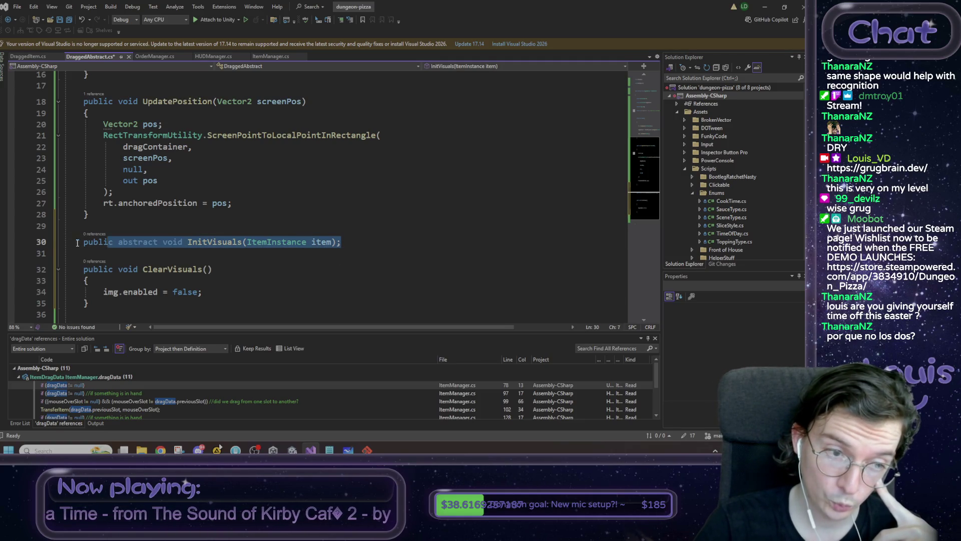
{"action": "key", "text": "BackSpace"}
{"action": "key", "text": "BackSpace"}
{"action": "key", "text": "BackSpace"}
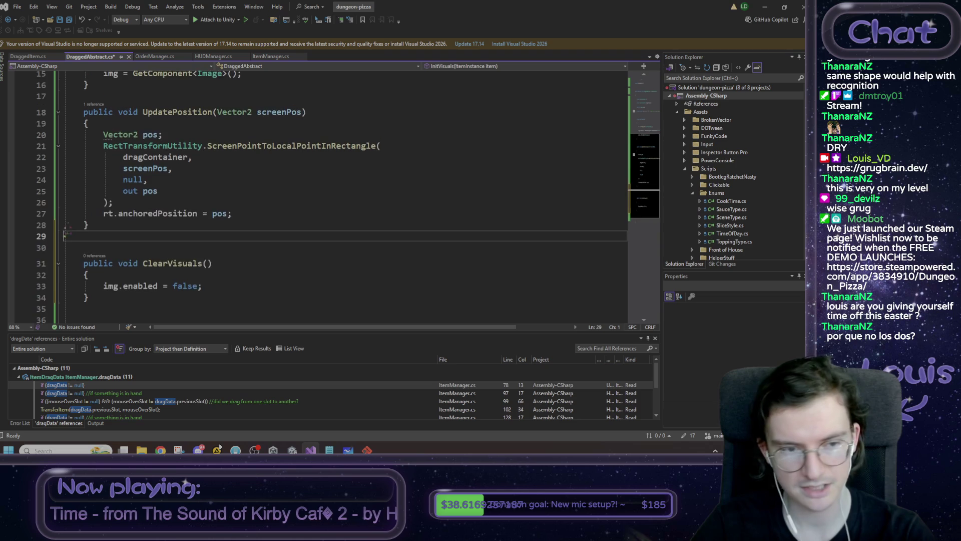
Turn ClearVisuals into 'public abstract void ClearVisuals();' with no body and save DraggedAbstract.cs.
{"action": "left_click", "coordinate": [117, 252]}
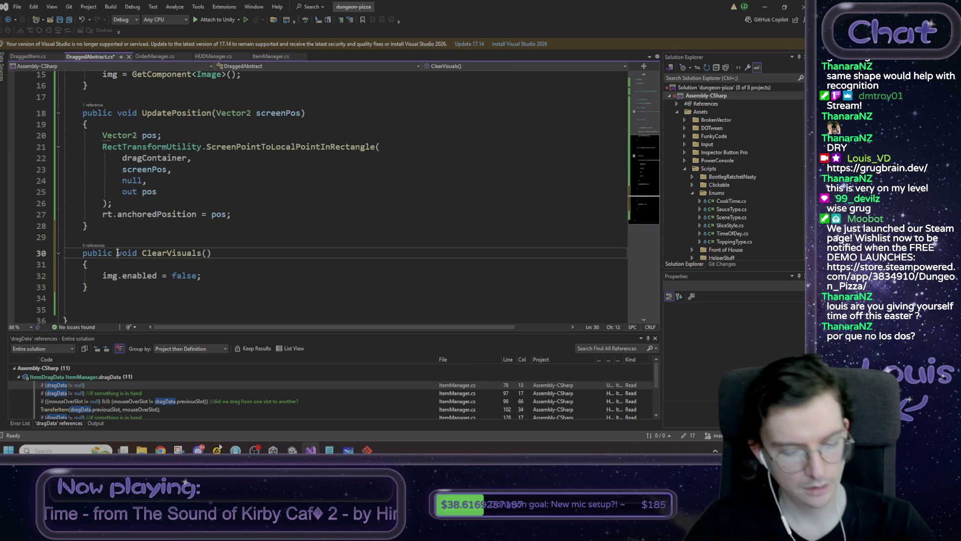
{"action": "type", "text": "abstract"}
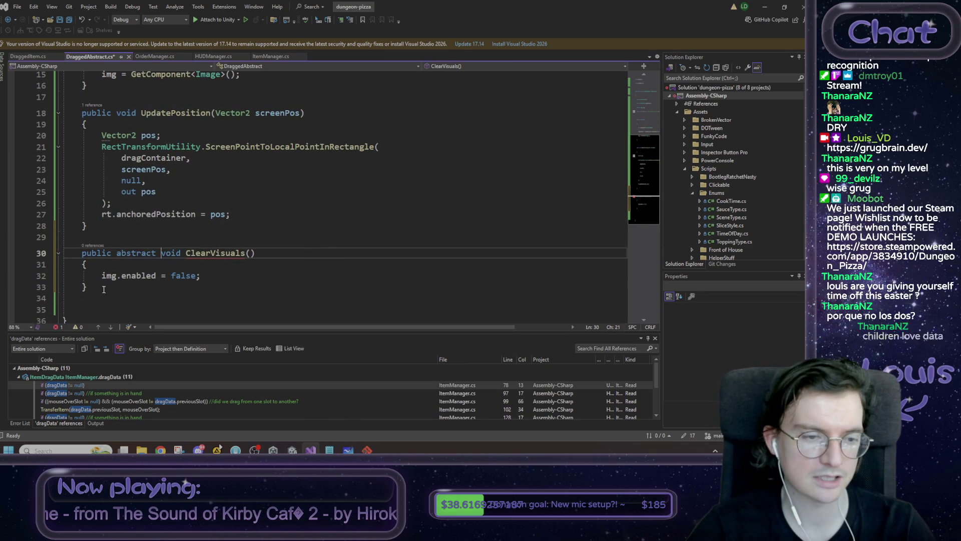
{"action": "left_click_drag", "start_coordinate": [90, 287], "coordinate": [37, 269]}
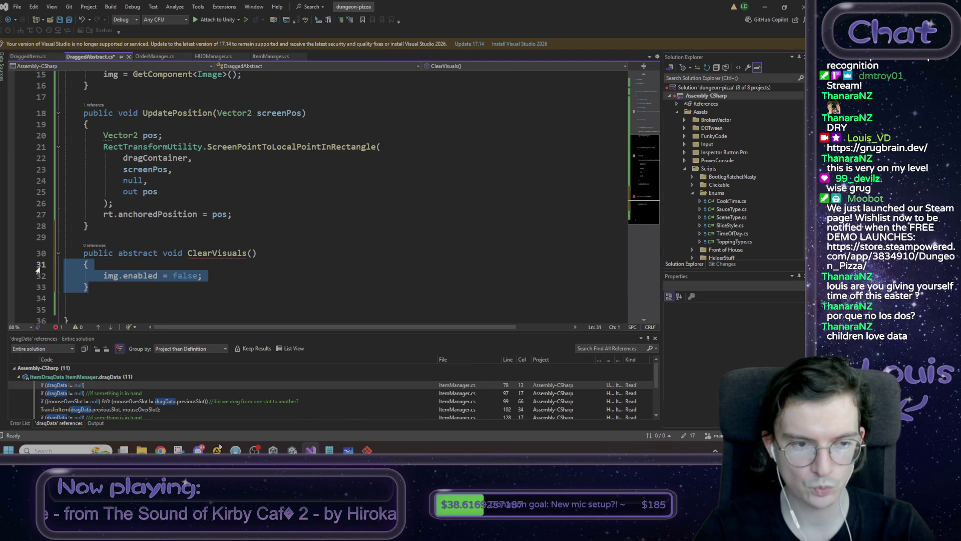
{"action": "key", "text": "BackSpace"}
{"action": "key", "text": "BackSpace"}
{"action": "type", "text": ";"}
{"action": "key", "text": "Down"}
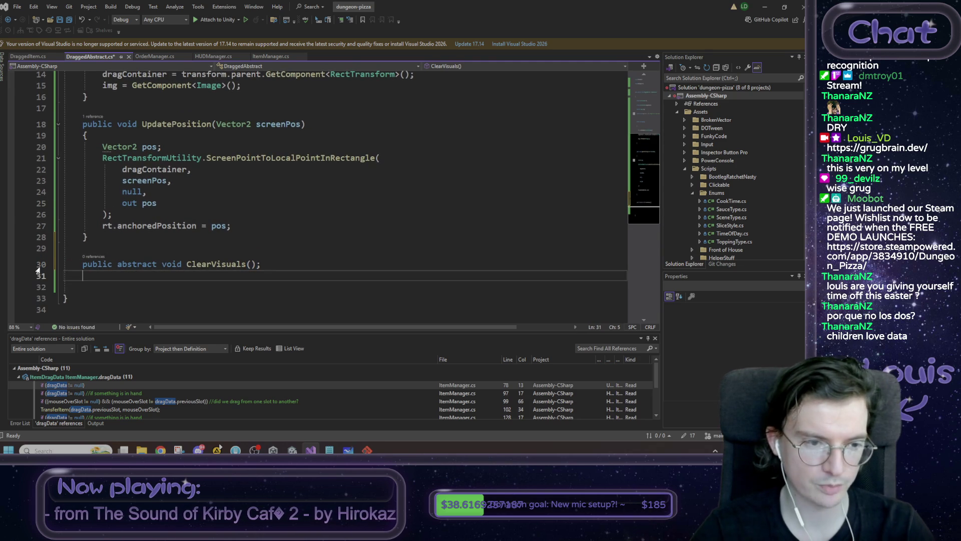
{"action": "key", "text": "BackSpace"}
{"action": "key", "text": "BackSpace"}
{"action": "key", "text": "ctrl+s"}
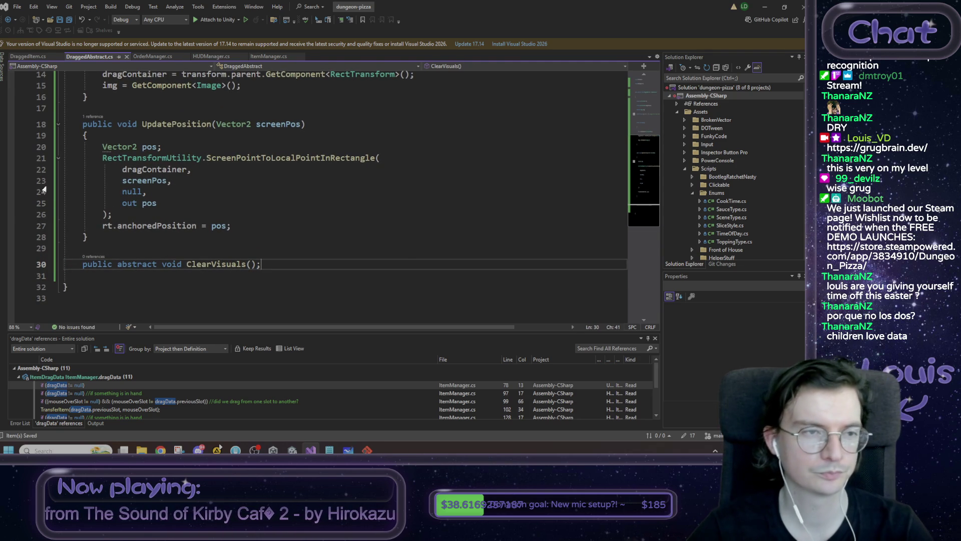
Go to DraggedItem.cs and put the caret in its ClearVisuals declaration.
{"action": "scroll", "coordinate": [200, 150], "scroll_direction": "up", "scroll_amount": 5}
{"action": "scroll", "coordinate": [201, 150], "scroll_direction": "down", "scroll_amount": 6}
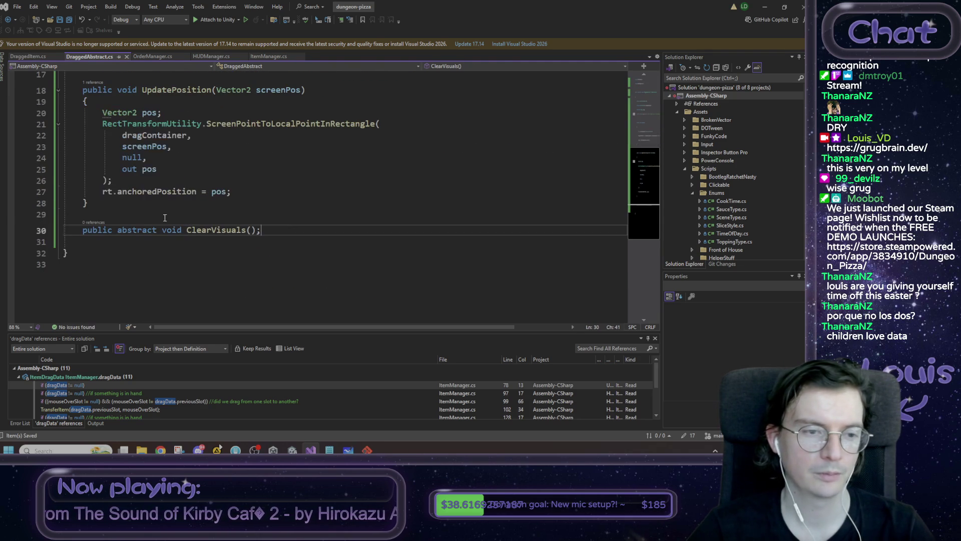
{"action": "left_click", "coordinate": [40, 58]}
{"action": "left_click", "coordinate": [133, 237]}
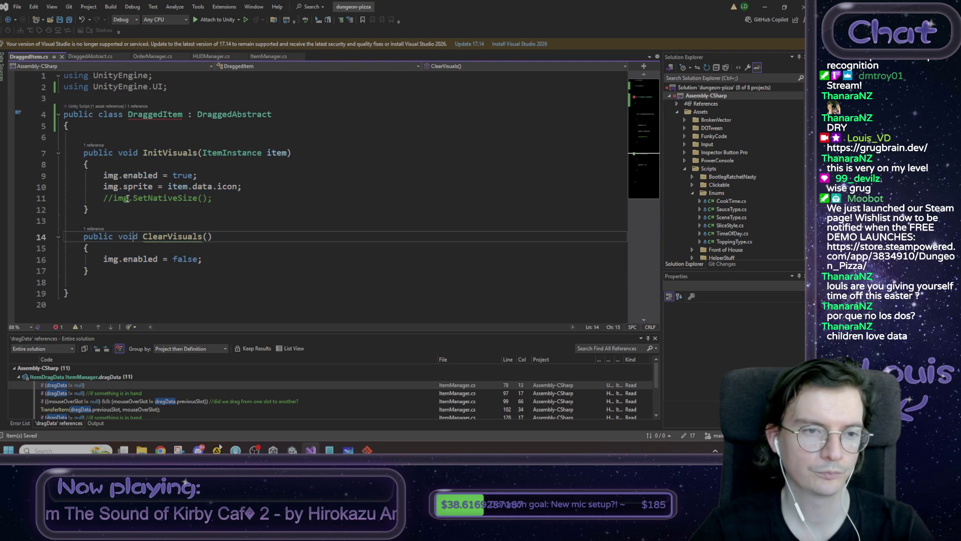
Mark DraggedItem's ClearVisuals as override and check it against the abstract definition.
{"action": "mouse_move", "coordinate": [154, 117]}
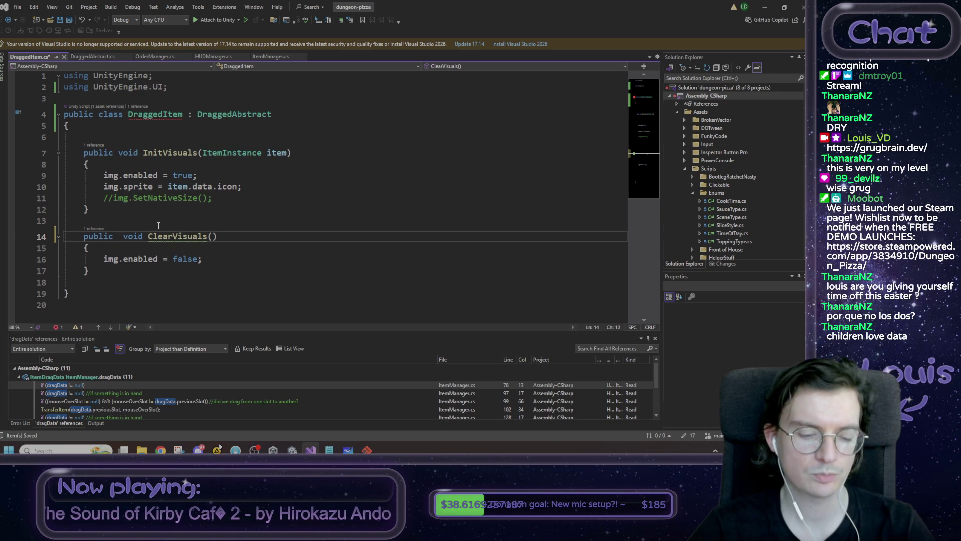
{"action": "type", "text": "override"}
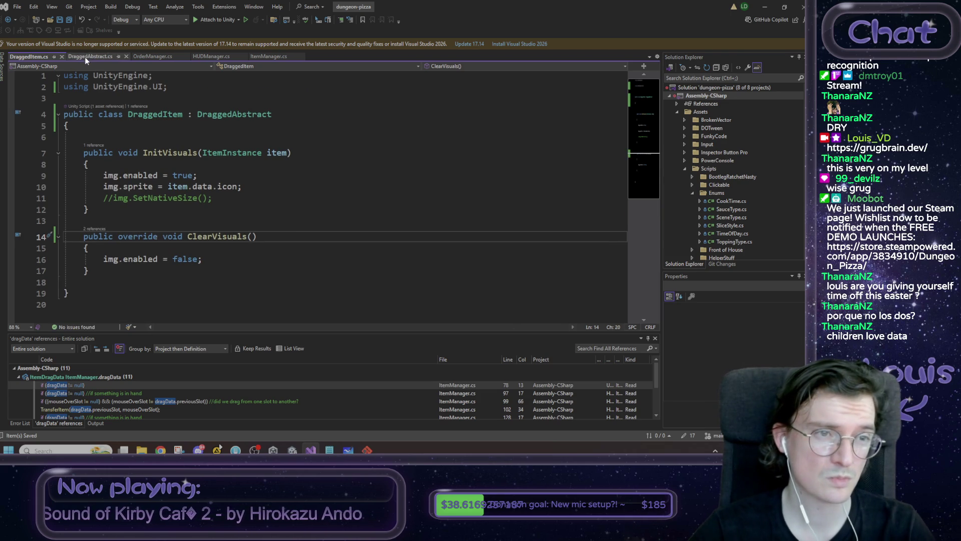
{"action": "key", "text": "F12"}
{"action": "left_click", "coordinate": [29, 57]}
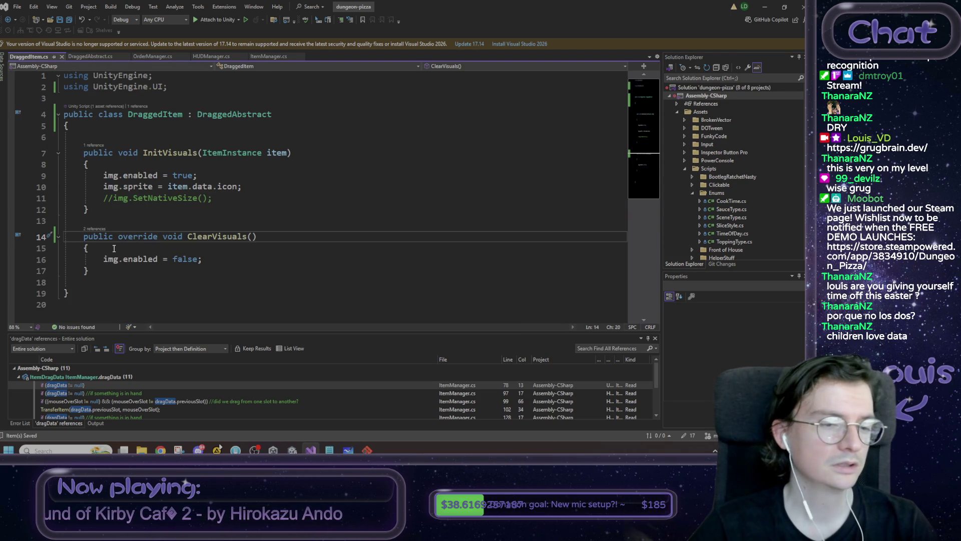
Delete the commented-out '//img.SetNativeSize();' line from InitVisuals.
{"action": "left_click", "coordinate": [210, 198]}
{"action": "type", "text": ";"}
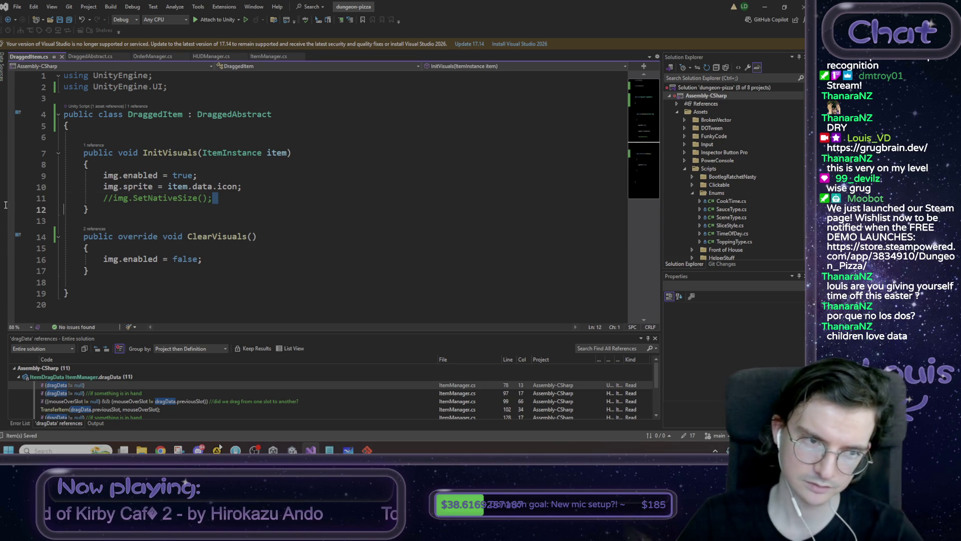
{"action": "key", "text": "shift+Up"}
{"action": "key", "text": "BackSpace"}
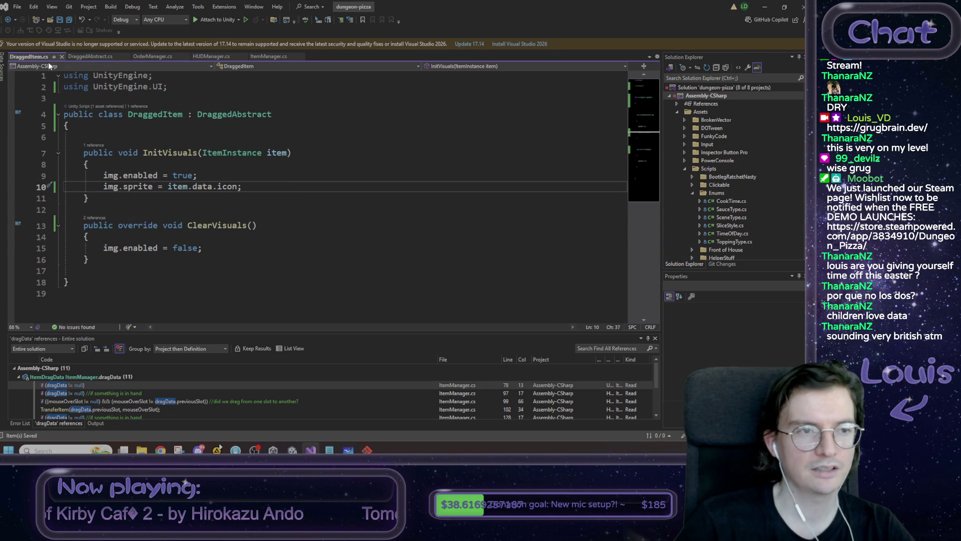
{"action": "double_click", "coordinate": [155, 114]}
{"action": "double_click", "coordinate": [247, 116]}
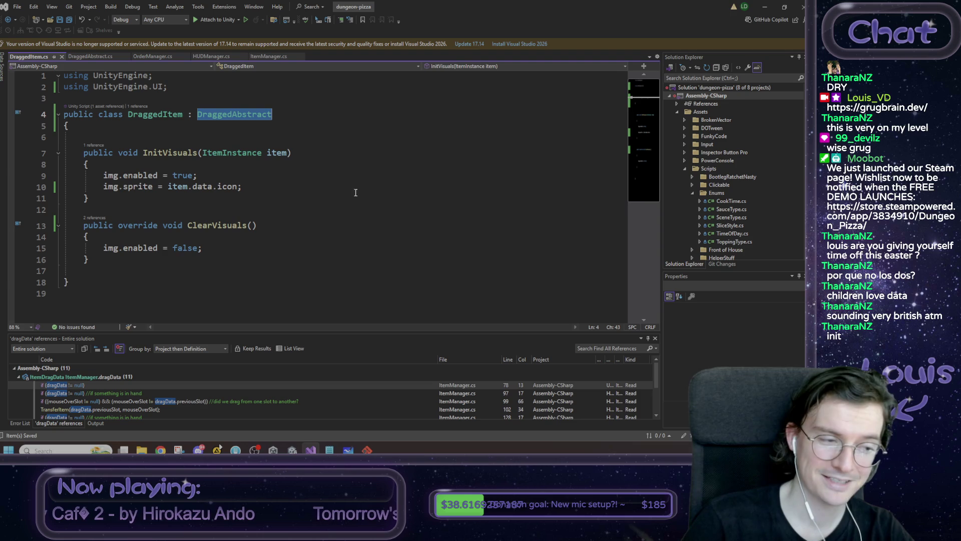
Minimize Visual Studio, nudge the Scene view, and save the _BootstrapScene with Ctrl+S.
{"action": "left_click", "coordinate": [765, 8]}
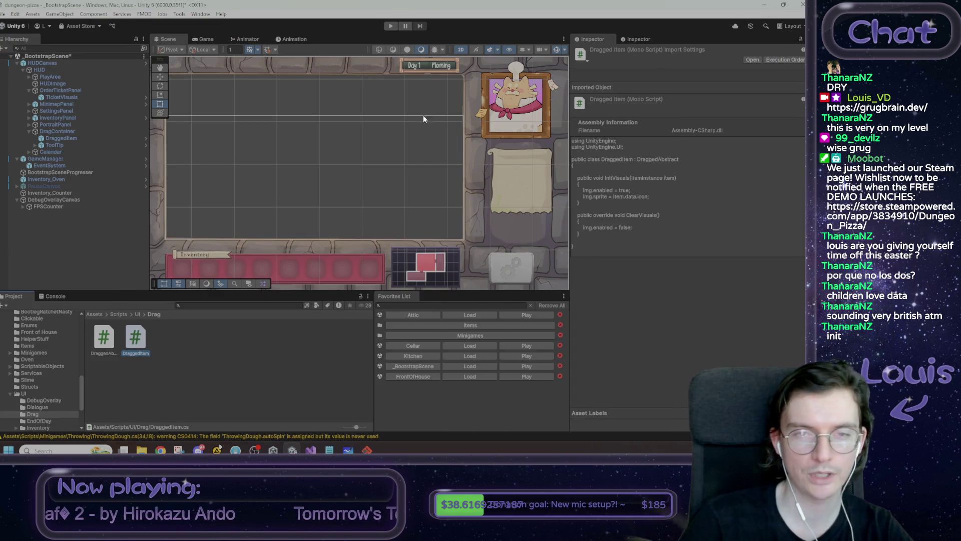
{"action": "left_click_drag", "start_coordinate": [384, 129], "coordinate": [384, 124]}
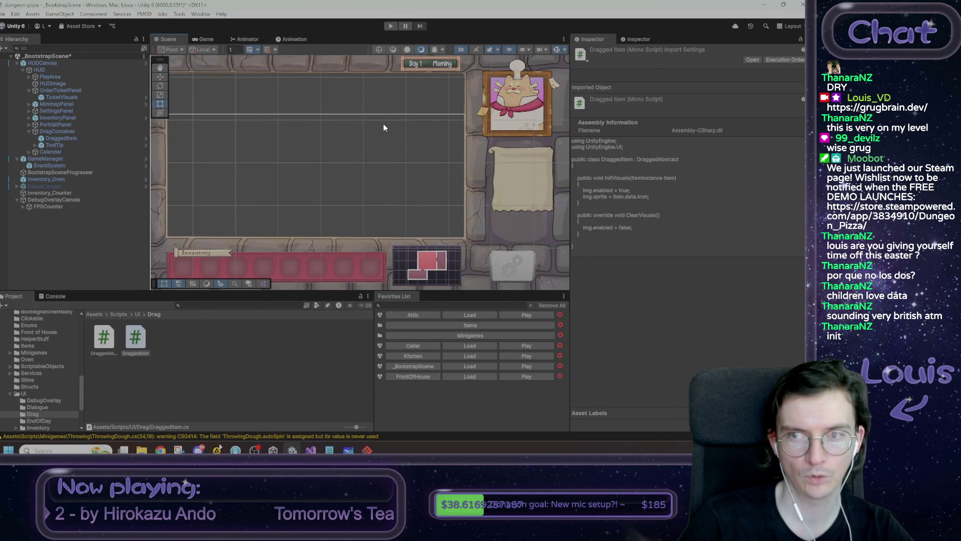
{"action": "left_click_drag", "start_coordinate": [383, 125], "coordinate": [380, 126]}
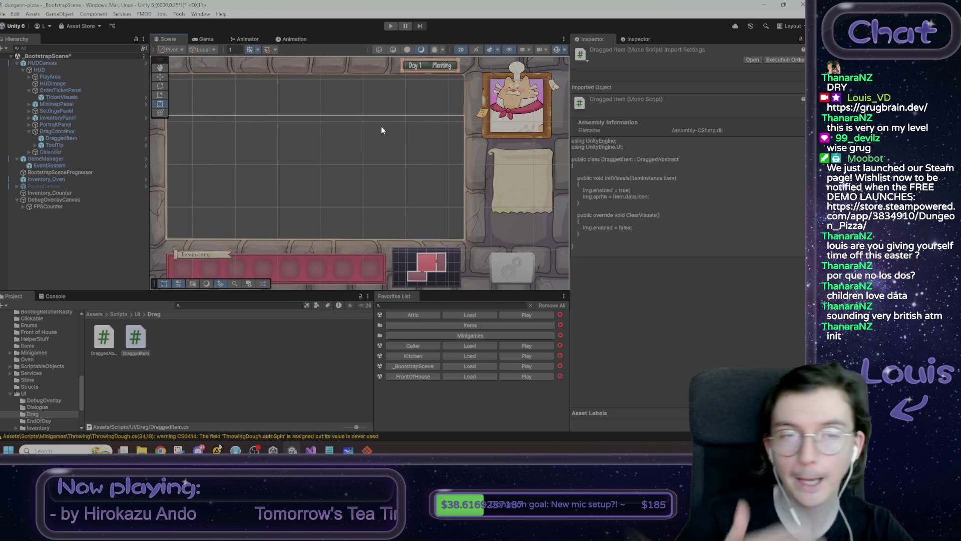
{"action": "key", "text": "ctrl+s"}
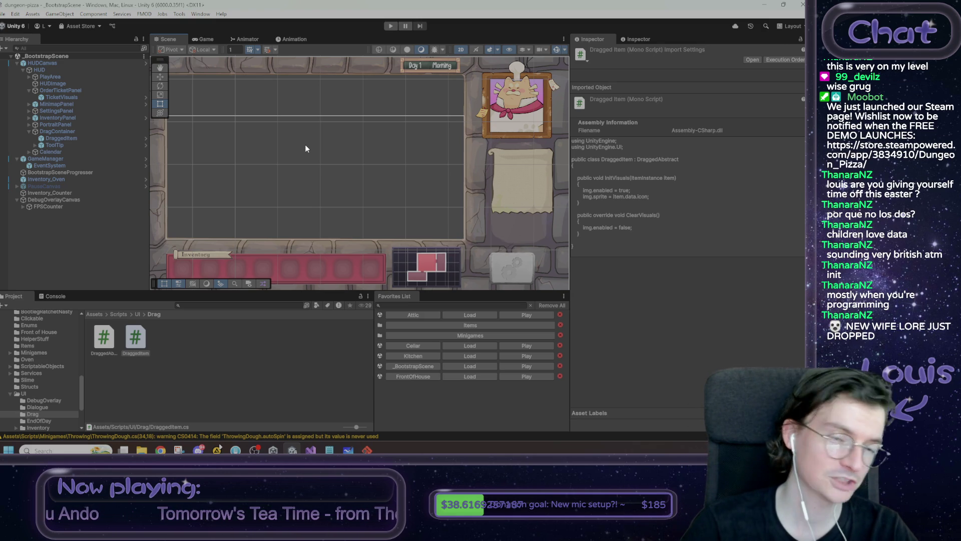
{"action": "left_click_drag", "start_coordinate": [307, 135], "coordinate": [302, 134]}
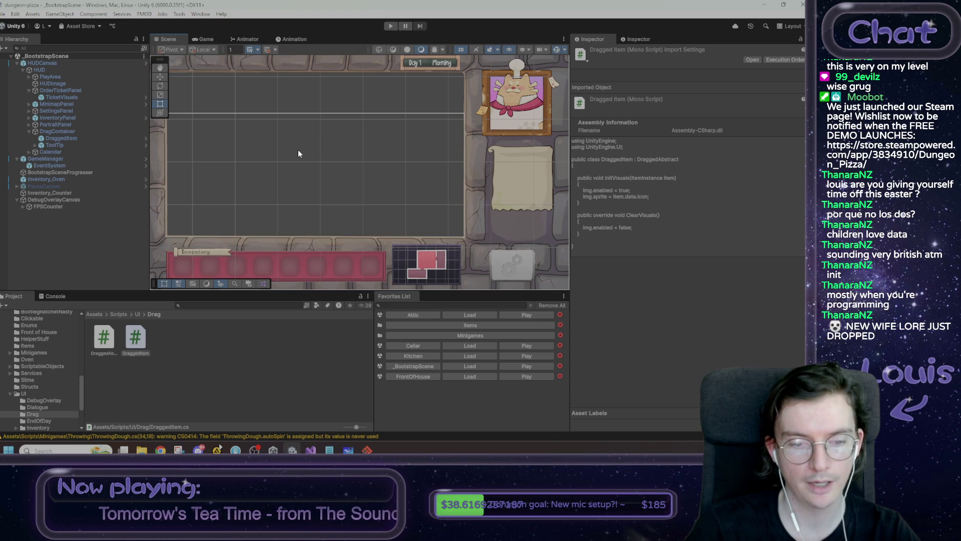
{"action": "left_click", "coordinate": [329, 450]}
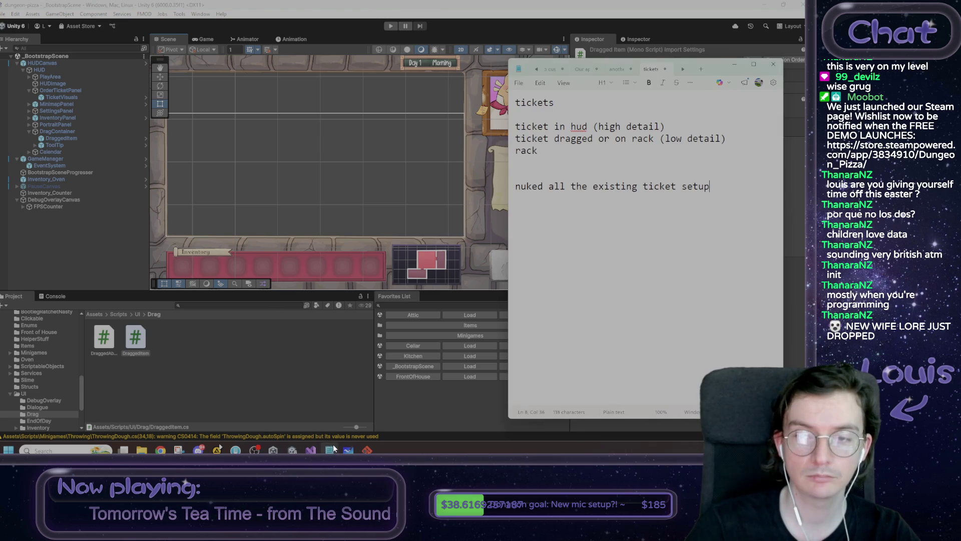
Add 'refactored draggable item to inherit from abstract' as a new line in the tickets note.
{"action": "key", "text": "Return"}
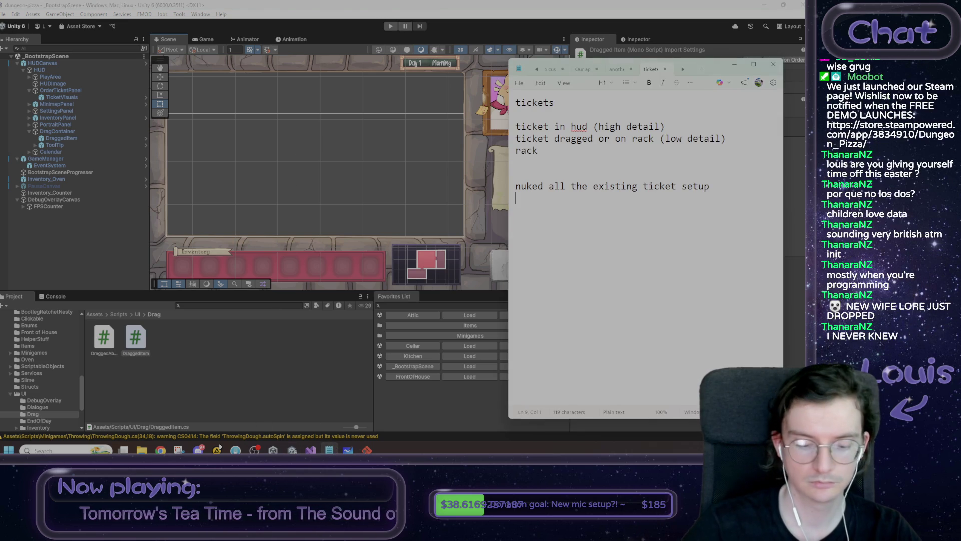
{"action": "type", "text": "refactored "}
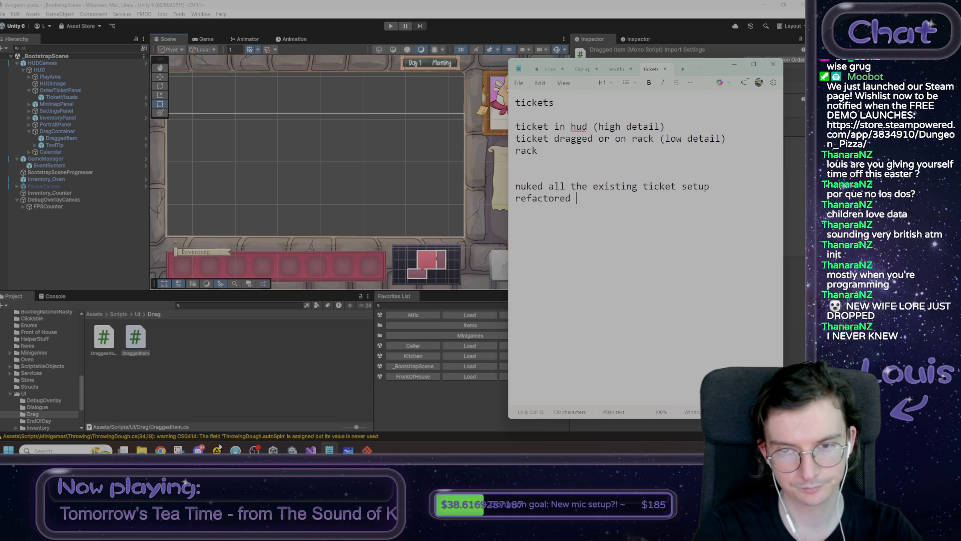
{"action": "type", "text": "draggabnl"}
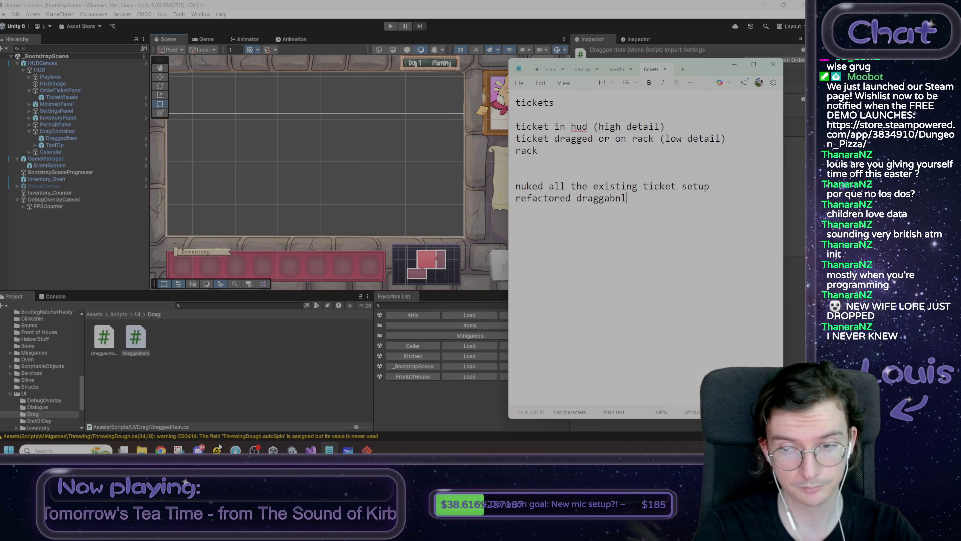
{"action": "key", "text": "BackSpace"}
{"action": "key", "text": "BackSpace"}
{"action": "type", "text": "le item to inherit from abstract"}
{"action": "key", "text": "shift+Home"}
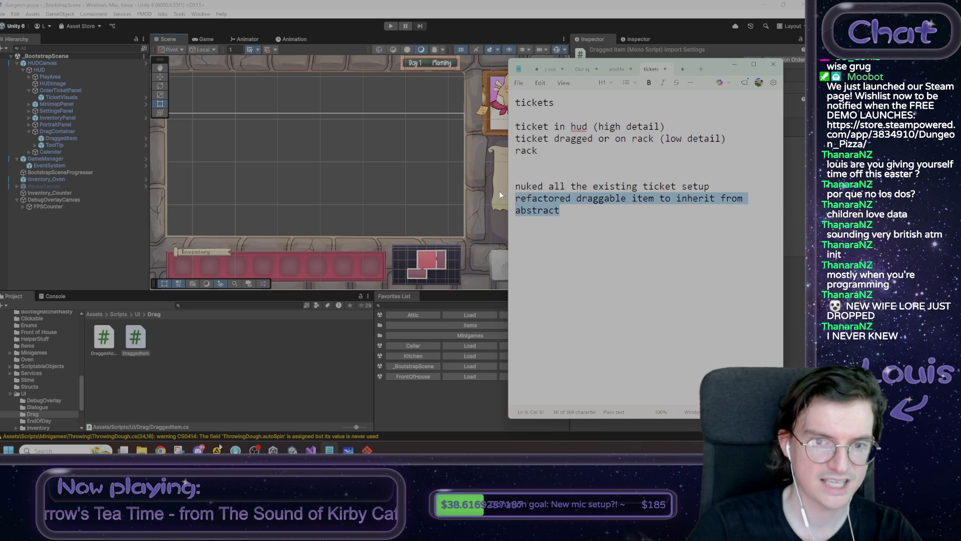
{"action": "left_click", "coordinate": [398, 199]}
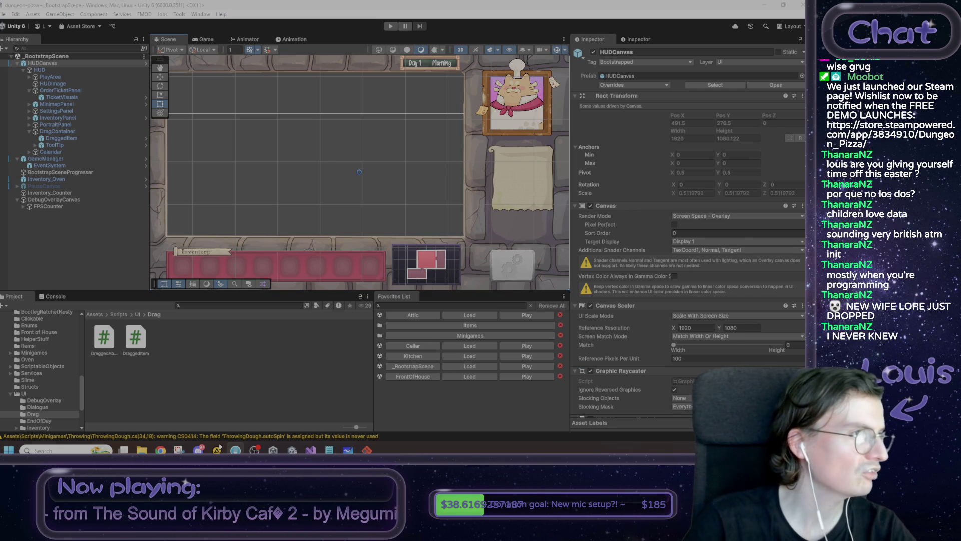
{"action": "key", "text": "alt+Tab"}
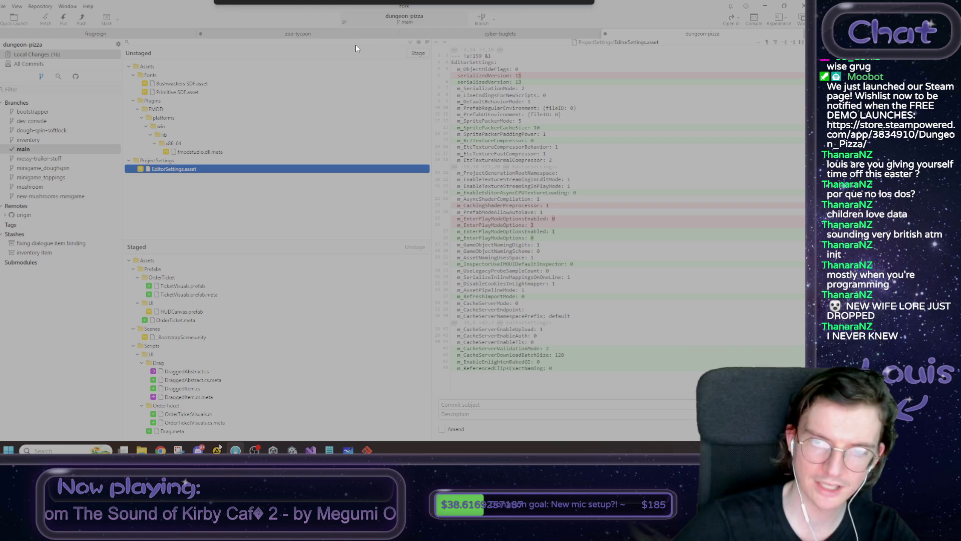
{"action": "mouse_move", "coordinate": [551, 80]}
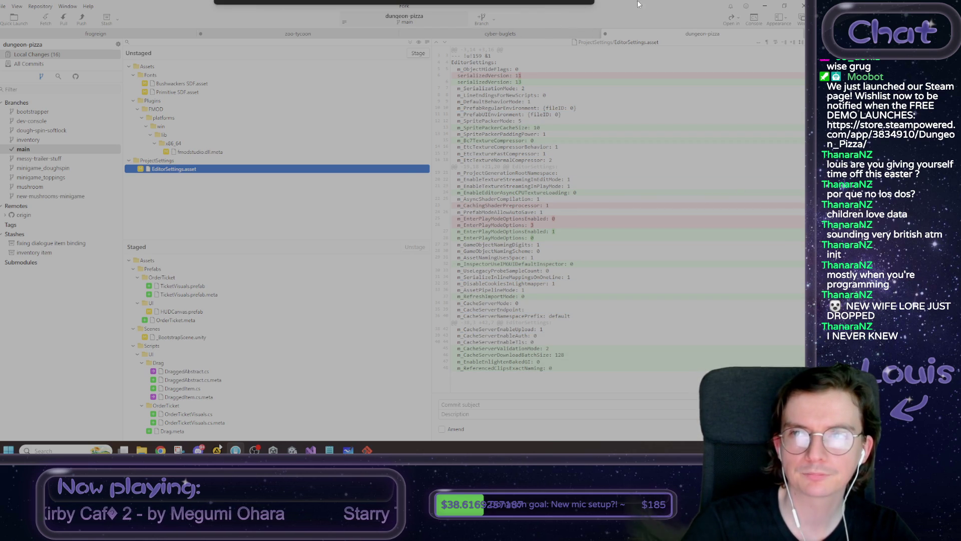
{"action": "left_click", "coordinate": [765, 6]}
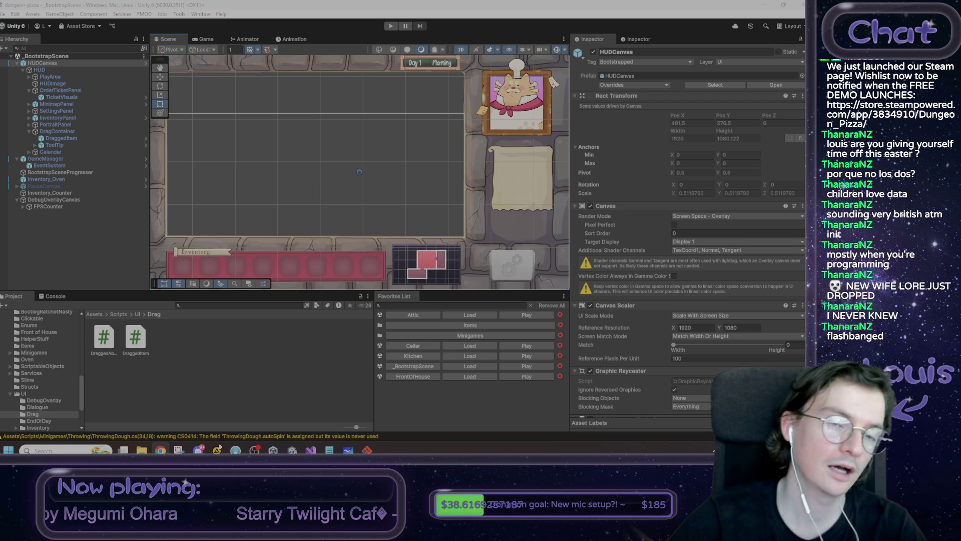
Copy the 'refactored draggable item to inherit from abstract' note line, then switch back to Unity.
{"action": "left_click_drag", "start_coordinate": [309, 213], "coordinate": [317, 212]}
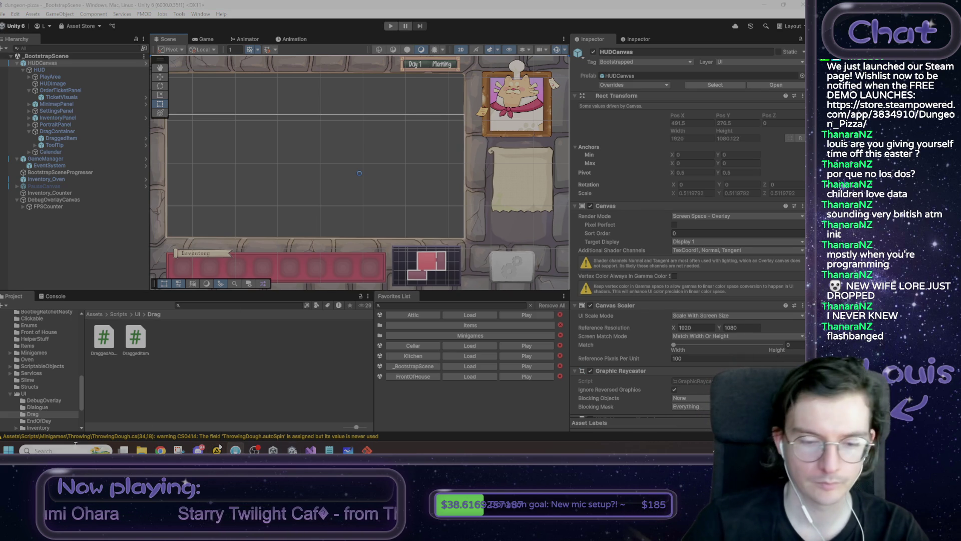
{"action": "left_click", "coordinate": [330, 450]}
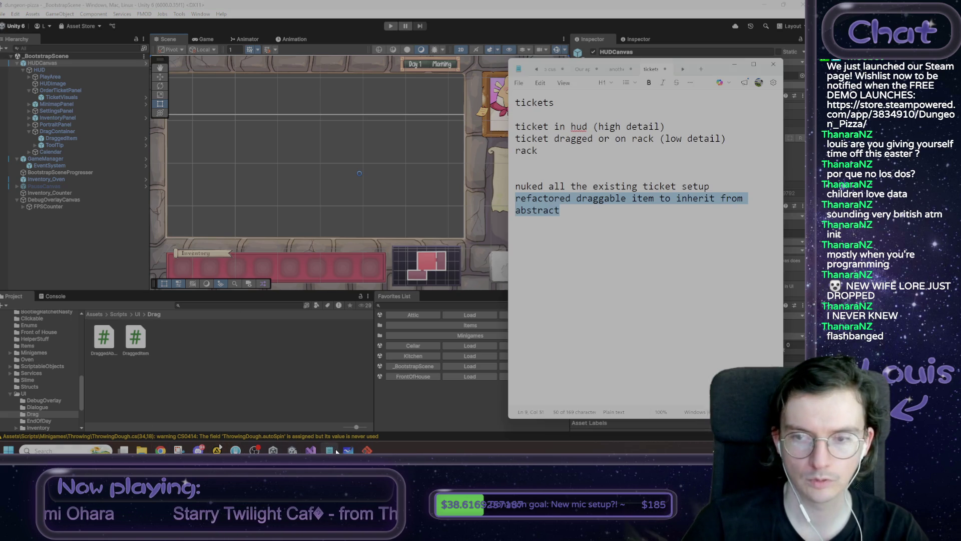
{"action": "right_click", "coordinate": [521, 202]}
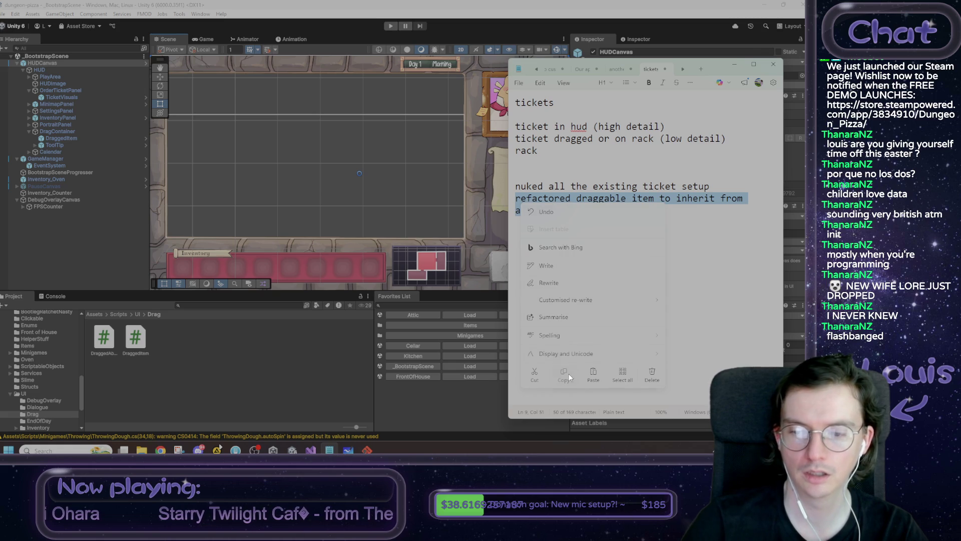
{"action": "left_click", "coordinate": [569, 374]}
{"action": "right_click", "coordinate": [561, 203]}
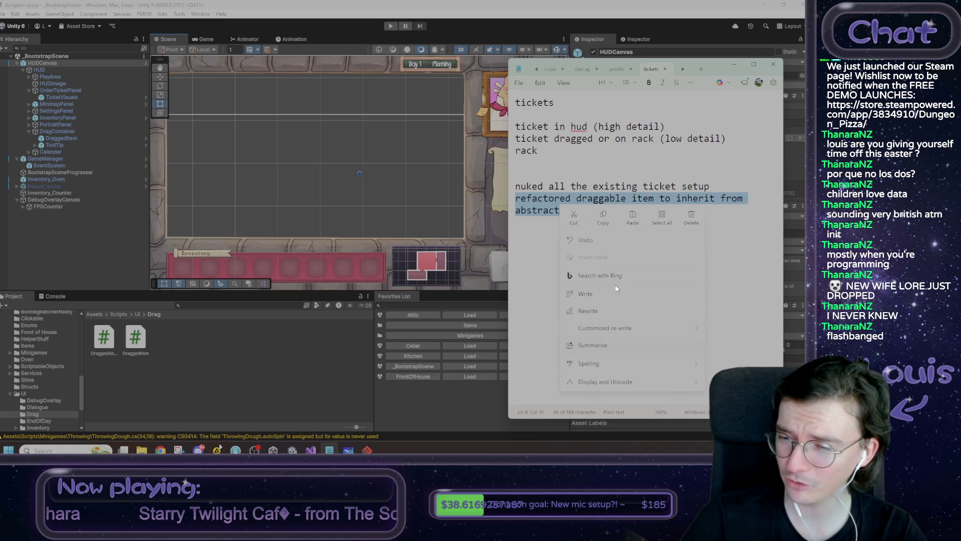
{"action": "left_click", "coordinate": [603, 219]}
{"action": "left_click", "coordinate": [543, 210]}
{"action": "key", "text": "alt+Tab"}
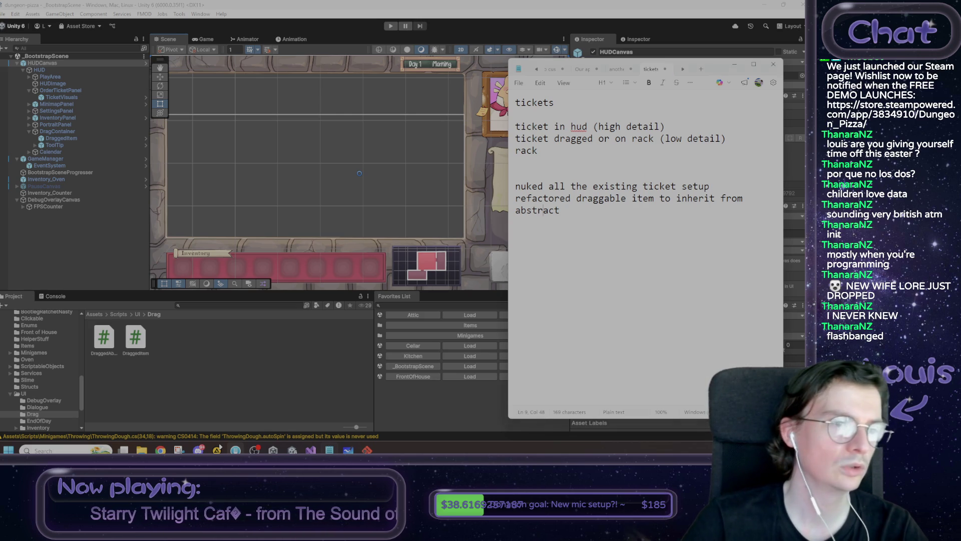
{"action": "key", "text": "alt+Tab"}
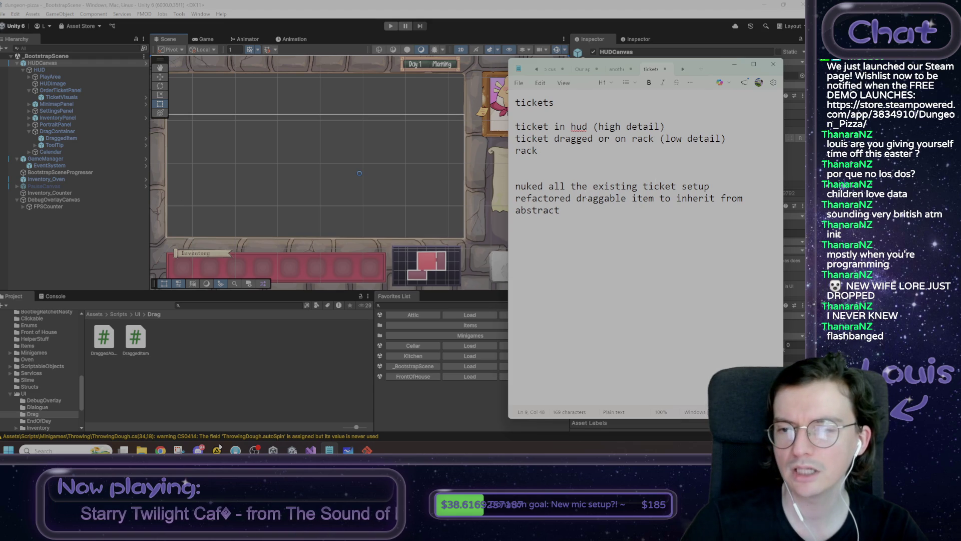
{"action": "key", "text": "alt+Tab"}
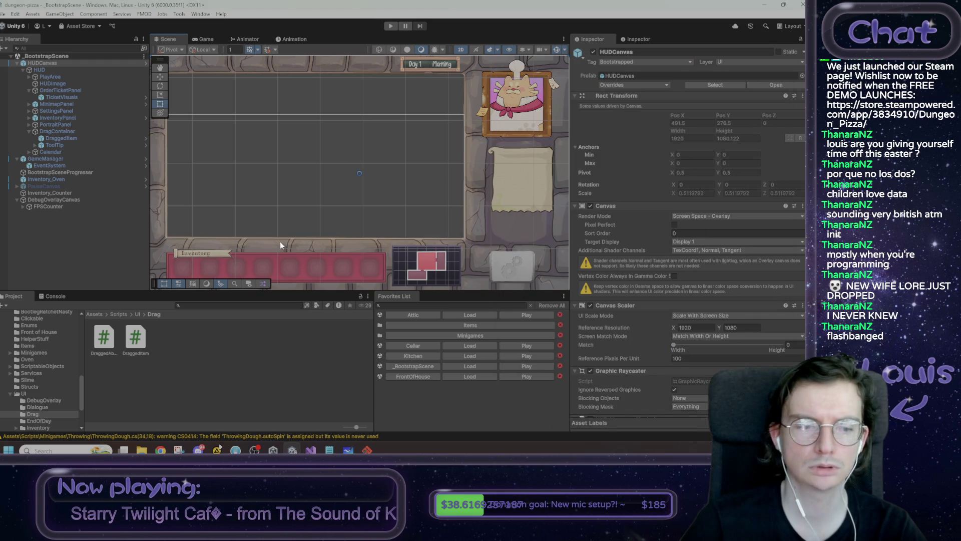
Create a new MonoBehaviour script in Unity's Drag folder, then switch to Visual Studio.
{"action": "right_click", "coordinate": [197, 341]}
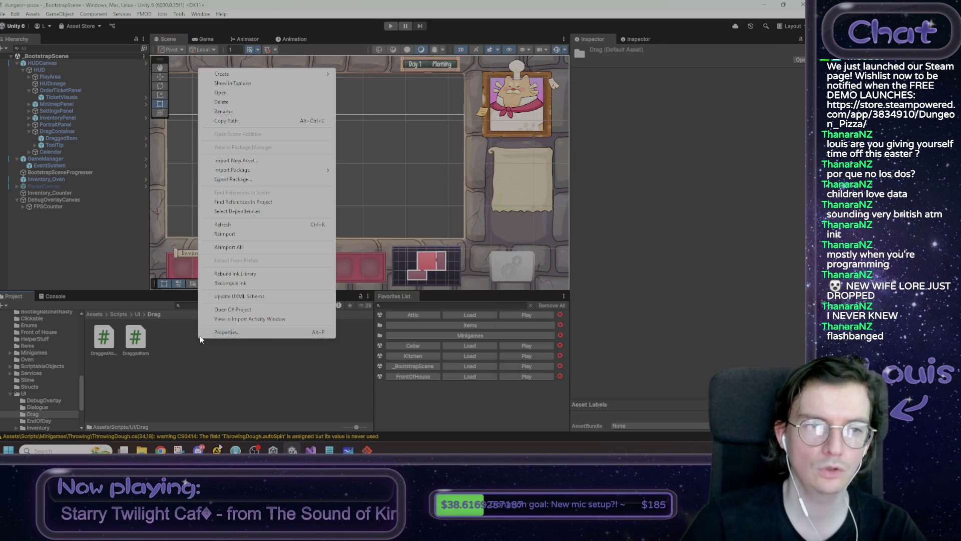
{"action": "mouse_move", "coordinate": [259, 75]}
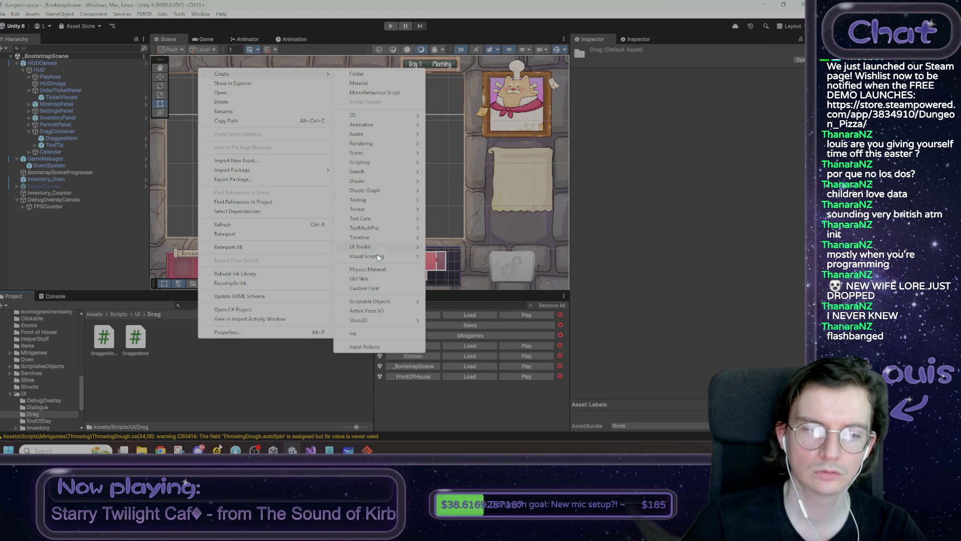
{"action": "mouse_move", "coordinate": [390, 170]}
{"action": "left_click", "coordinate": [443, 163]}
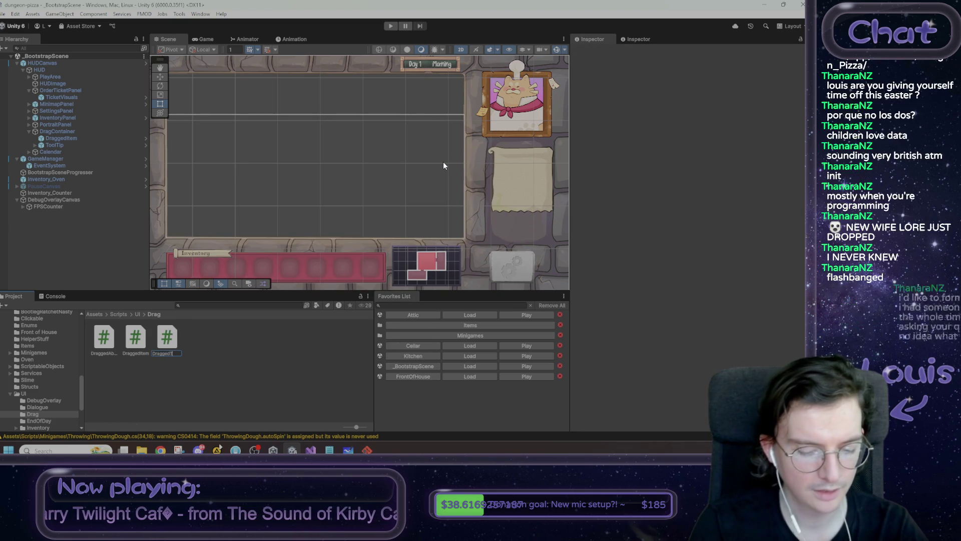
{"action": "type", "text": "Ticke"}
{"action": "key", "text": "alt+Tab"}
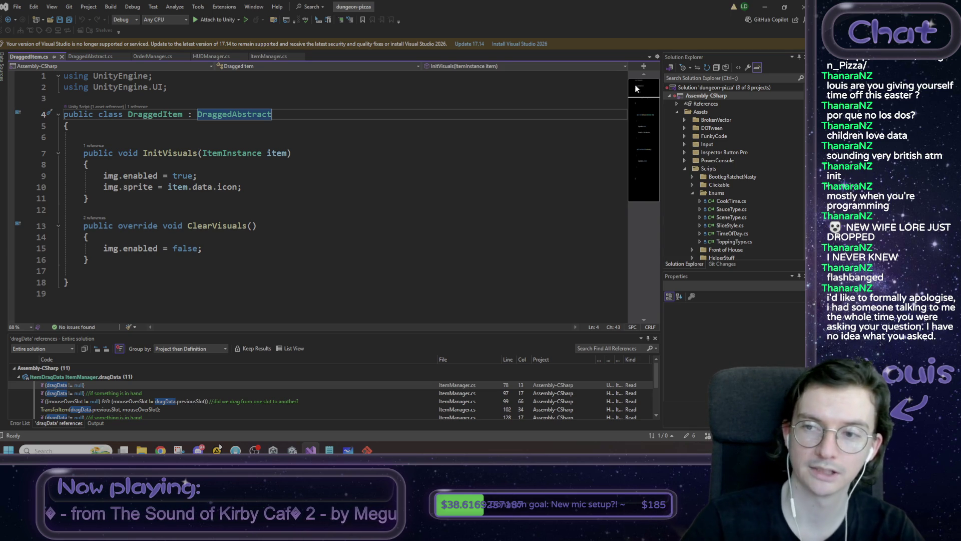
Open DraggedTicket.cs from Unity, delete its default Start and Update methods, and save.
{"action": "left_click", "coordinate": [769, 10]}
{"action": "double_click", "coordinate": [167, 338]}
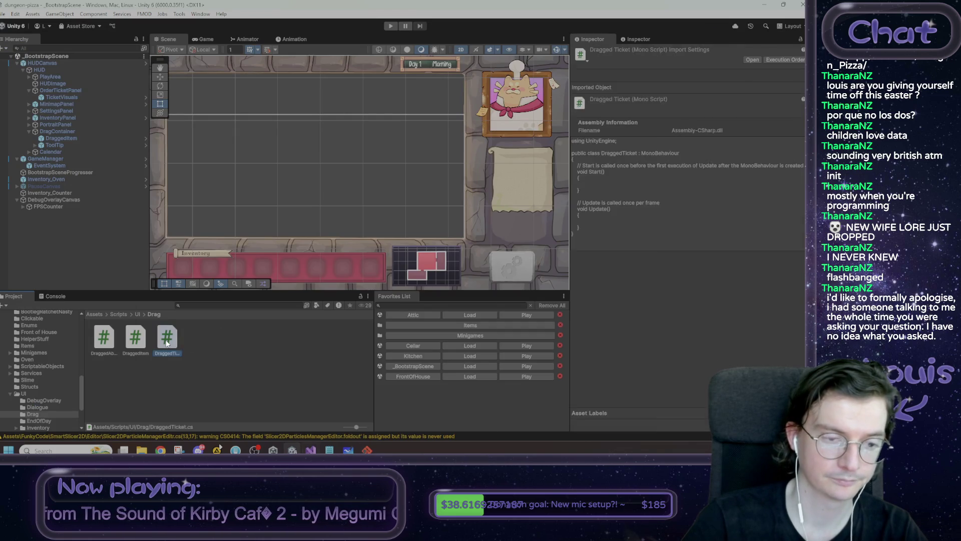
{"action": "left_click_drag", "start_coordinate": [93, 251], "coordinate": [86, 129]}
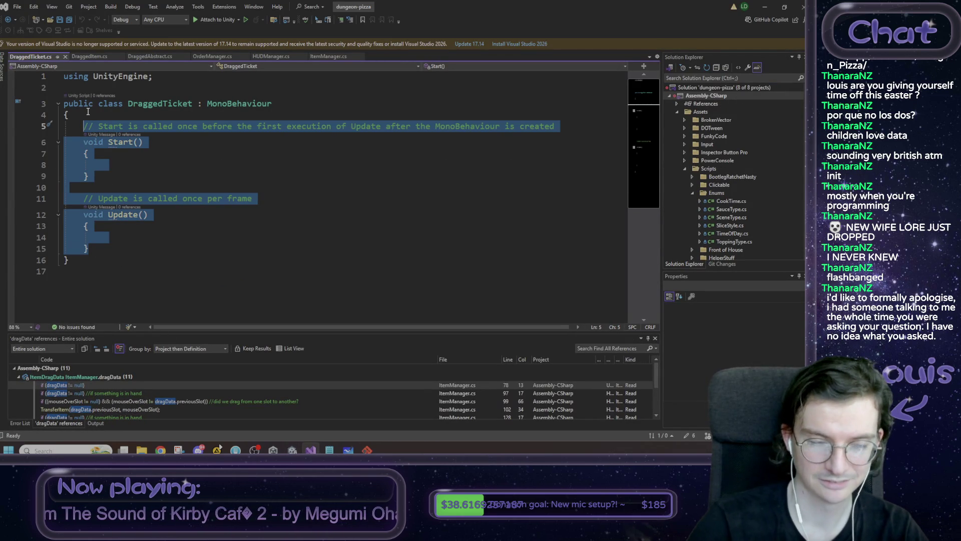
{"action": "key", "text": "Delete"}
{"action": "key", "text": "ctrl+s"}
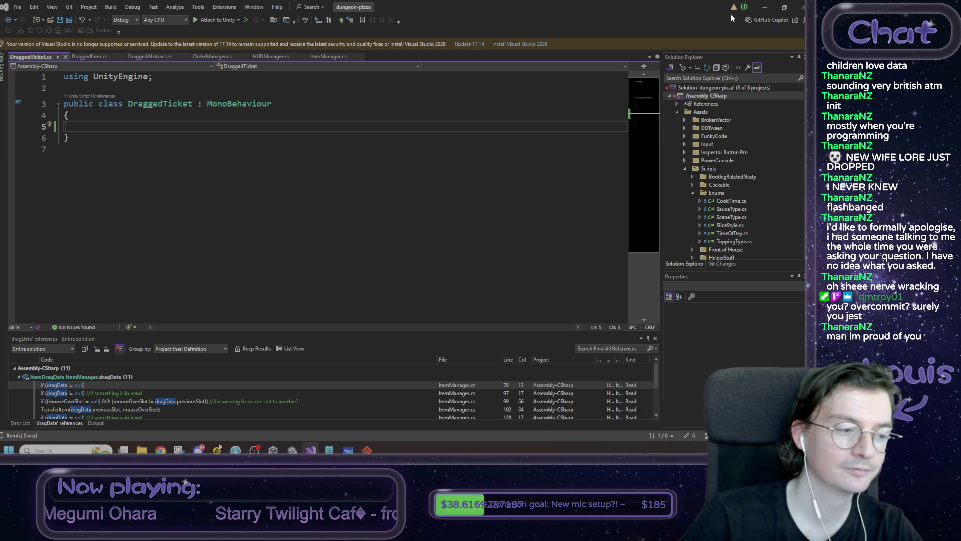
Copy the InitVisuals and ClearVisuals methods from DraggedItem.cs into DraggedTicket.cs.
{"action": "left_click", "coordinate": [765, 8]}
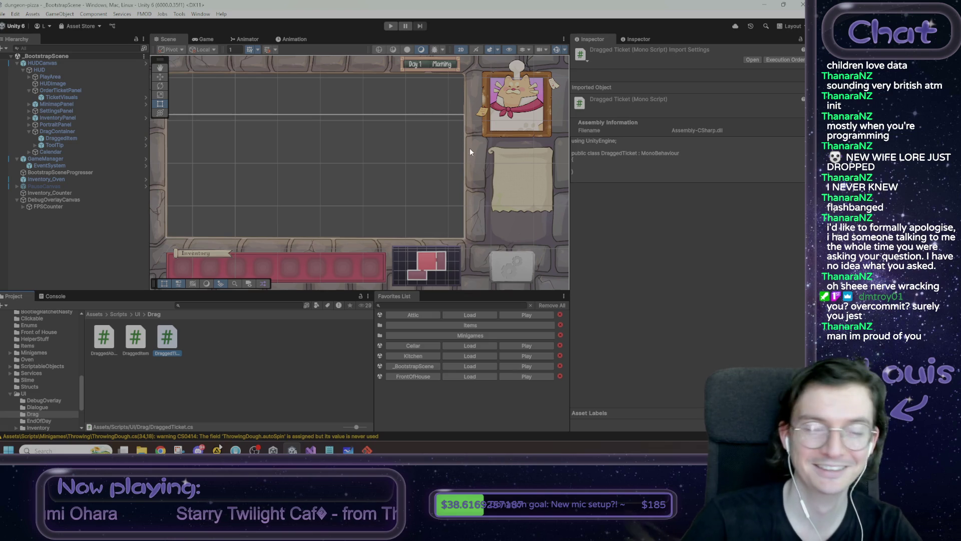
{"action": "scroll", "coordinate": [388, 144], "scroll_direction": "up", "scroll_amount": 2}
{"action": "scroll", "coordinate": [378, 128], "scroll_direction": "down", "scroll_amount": 2}
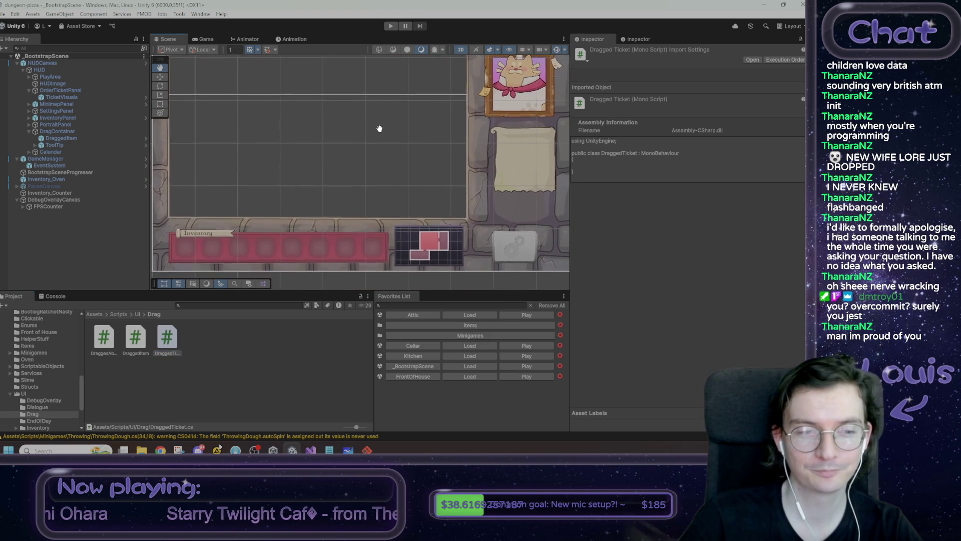
{"action": "left_click_drag", "start_coordinate": [381, 139], "coordinate": [380, 149]}
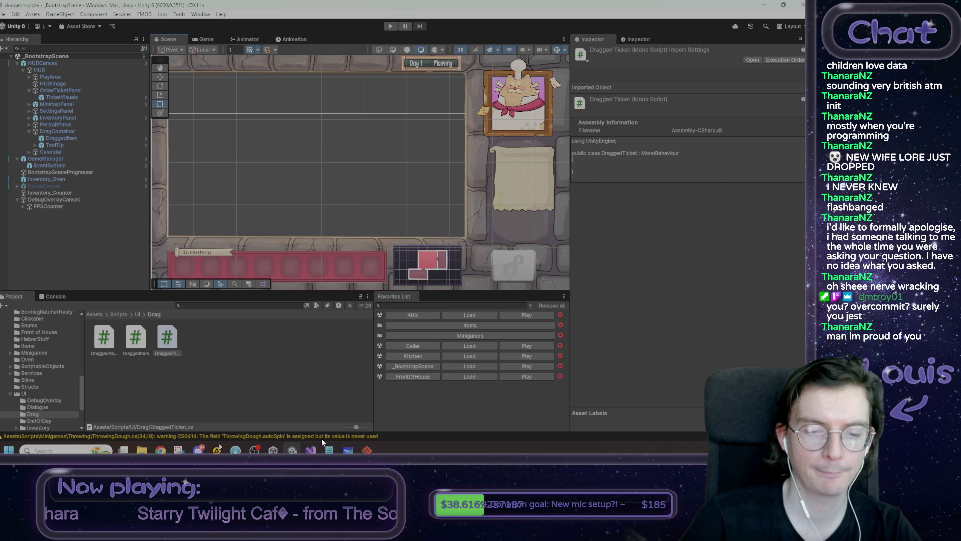
{"action": "left_click", "coordinate": [310, 450]}
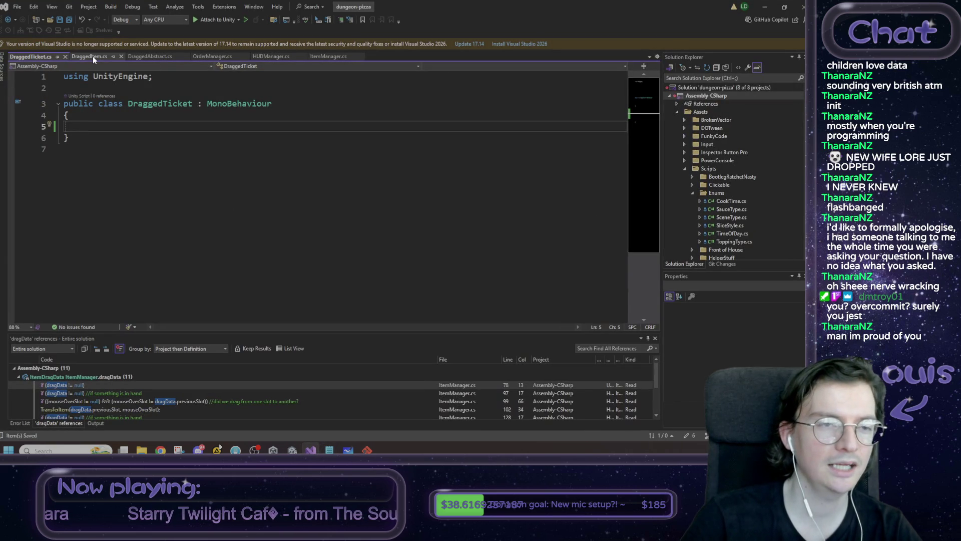
{"action": "left_click", "coordinate": [94, 55]}
{"action": "left_click_drag", "start_coordinate": [102, 273], "coordinate": [26, 155]}
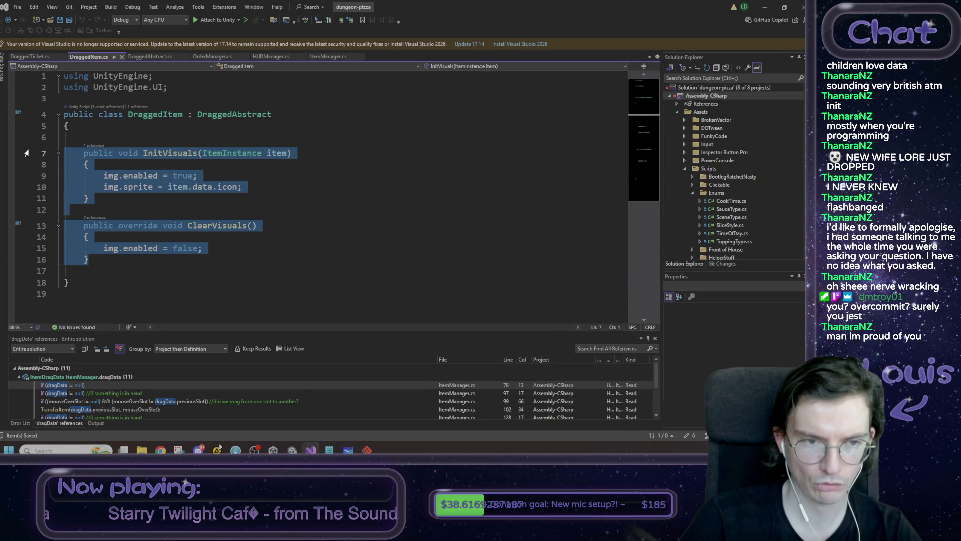
{"action": "key", "text": "ctrl+c"}
{"action": "left_click", "coordinate": [30, 56]}
{"action": "key", "text": "ctrl+v"}
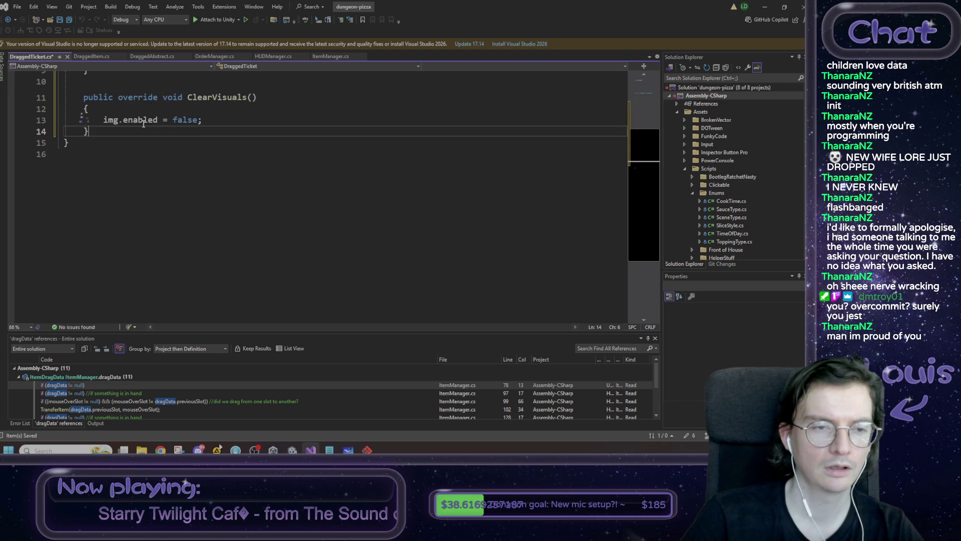
Add 'using UnityEngine.UI;', change DraggedTicket's base class to DraggedAbstract, and save.
{"action": "scroll", "coordinate": [160, 84], "scroll_direction": "up", "scroll_amount": 3}
{"action": "left_click", "coordinate": [160, 78]}
{"action": "key", "text": "Return"}
{"action": "type", "text": "using Unity"}
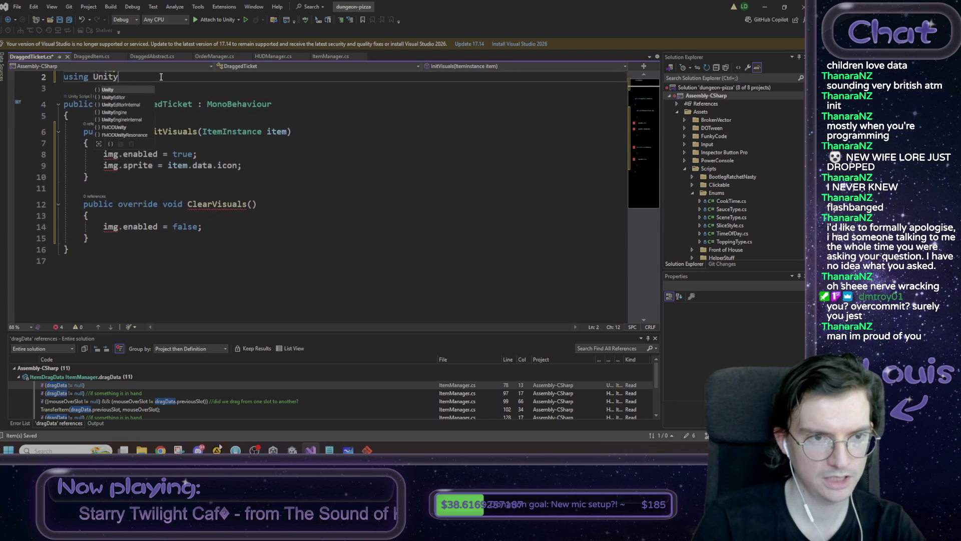
{"action": "type", "text": "Engine.UI;"}
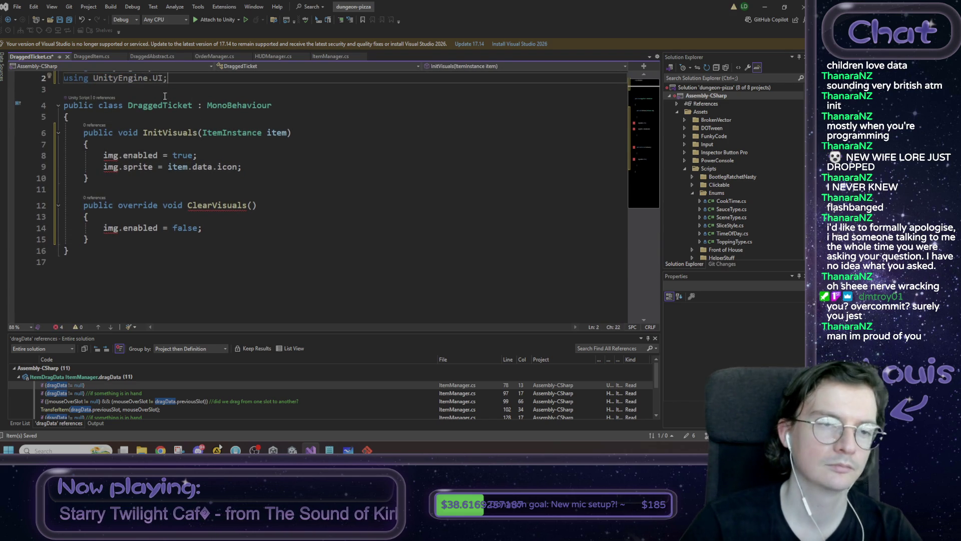
{"action": "scroll", "coordinate": [173, 89], "scroll_direction": "up", "scroll_amount": 1}
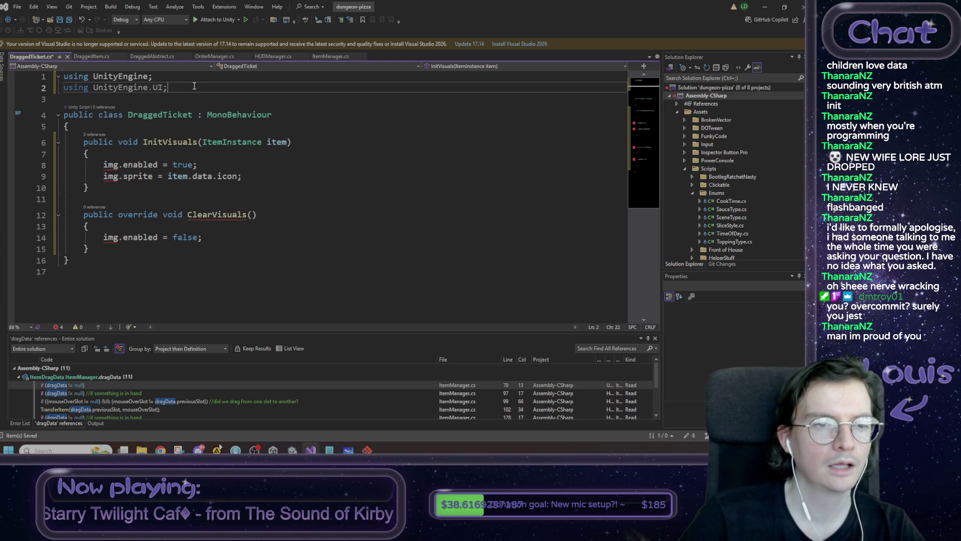
{"action": "double_click", "coordinate": [228, 114]}
{"action": "type", "text": "DraggedAbstract"}
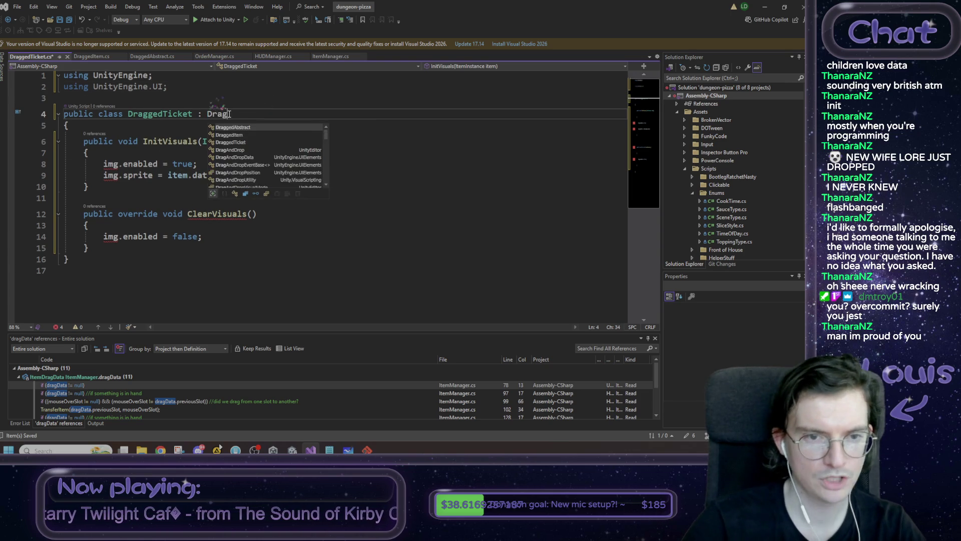
{"action": "key", "text": "ctrl+s"}
Replace InitVisuals' ItemInstance item parameter with a '//todo: datatype?' comment.
{"action": "left_click", "coordinate": [252, 98]}
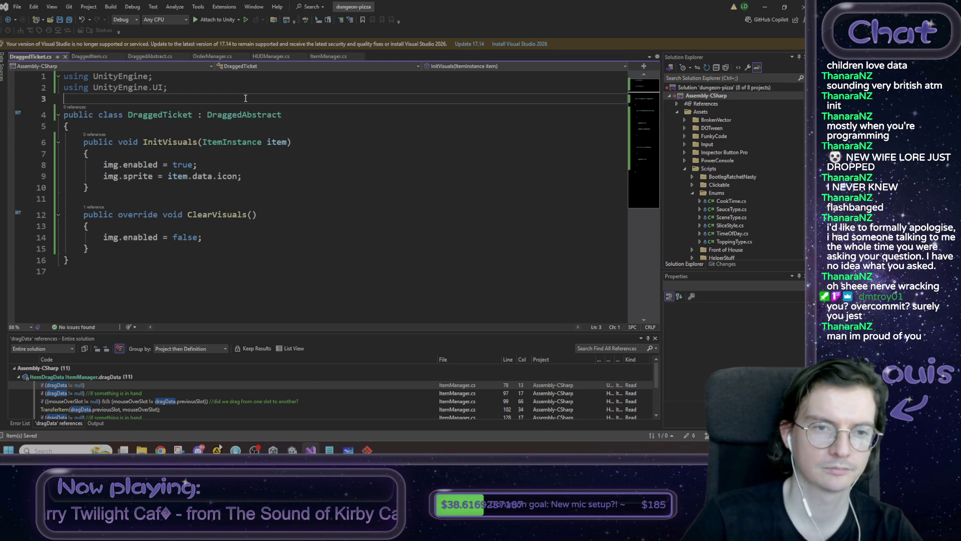
{"action": "left_click", "coordinate": [122, 165]}
{"action": "double_click", "coordinate": [227, 143]}
{"action": "double_click", "coordinate": [284, 143]}
{"action": "left_click_drag", "start_coordinate": [284, 143], "coordinate": [223, 145]}
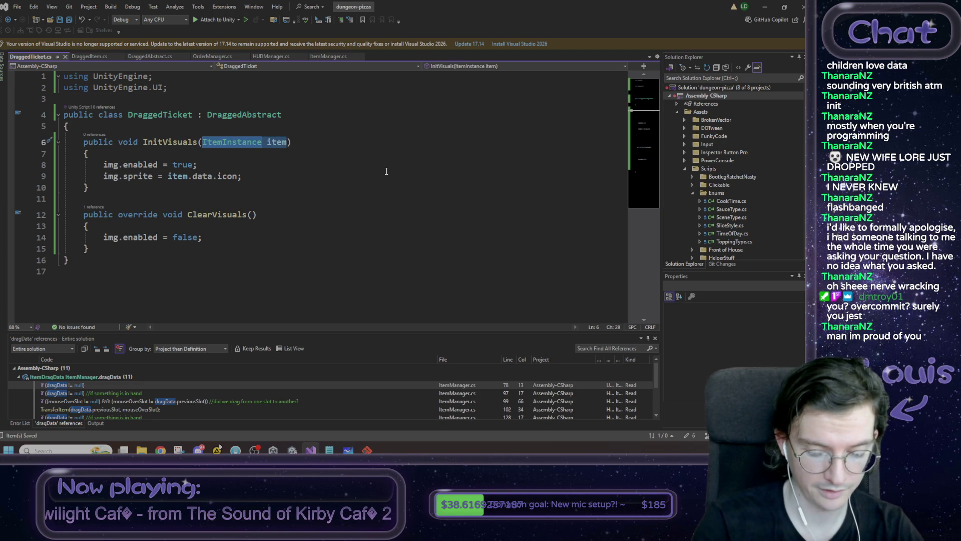
{"action": "key", "text": "BackSpace"}
{"action": "type", "text": "//todo:"}
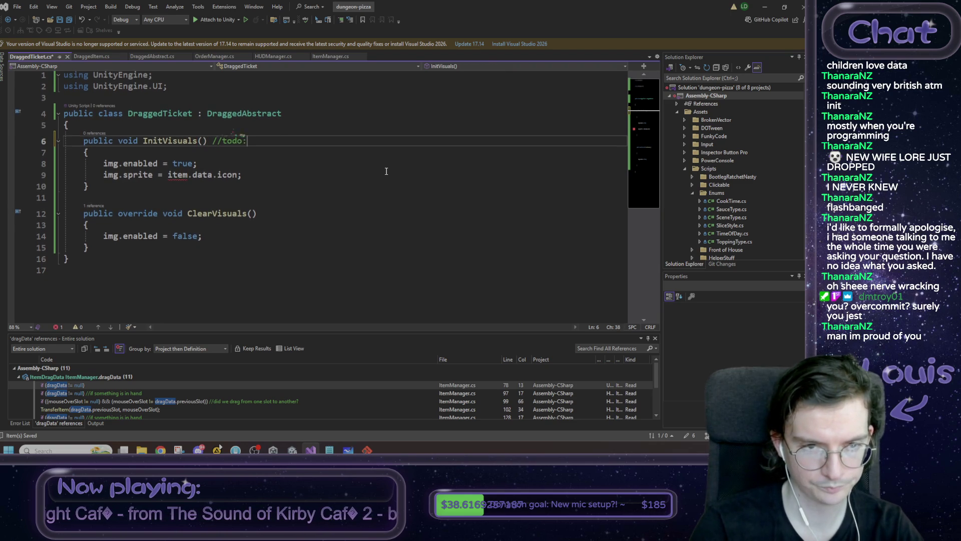
{"action": "type", "text": " datatype?"}
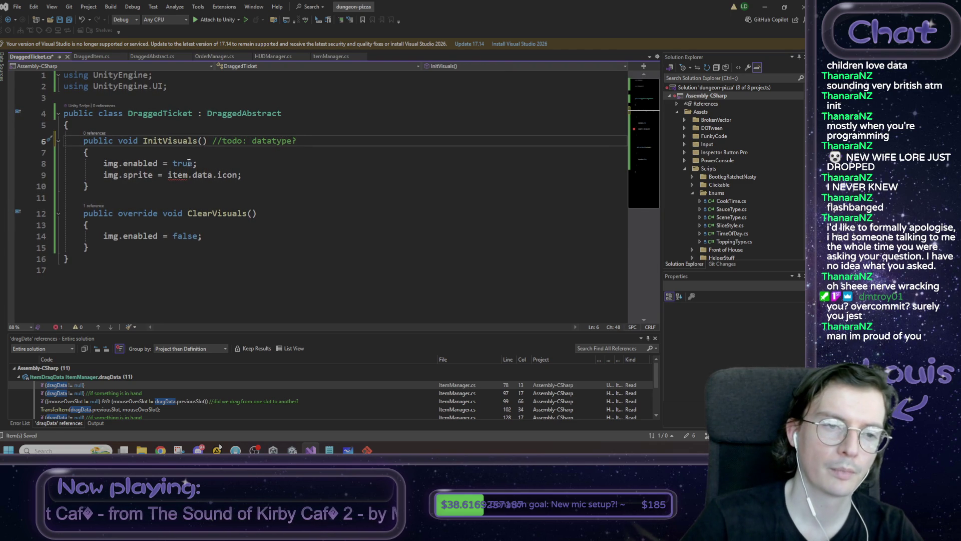
Replace item.data.icon with '???', comment out the sprite line, and save.
{"action": "left_click_drag", "start_coordinate": [168, 175], "coordinate": [239, 175]}
{"action": "type", "text": "???"}
{"action": "key", "text": "Home"}
{"action": "type", "text": "//"}
{"action": "key", "text": "ctrl+s"}
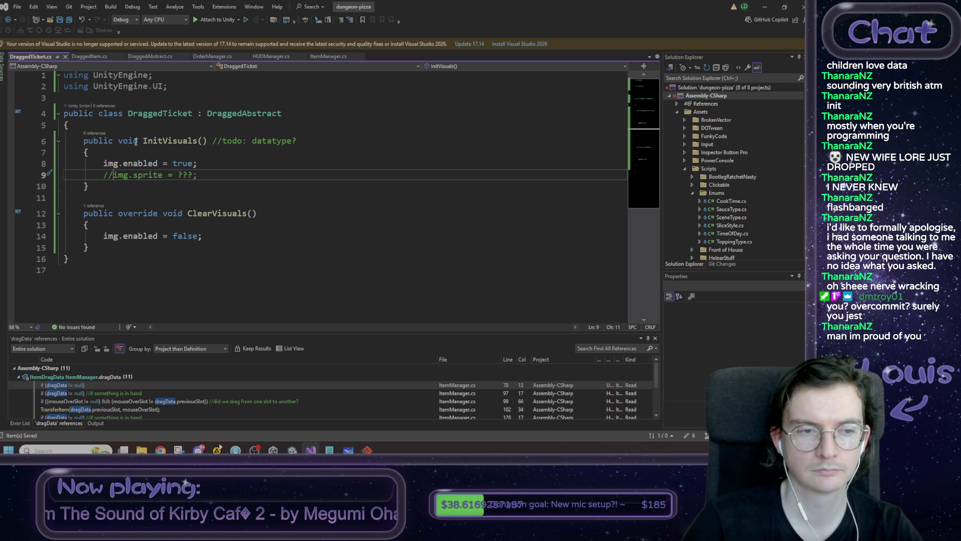
{"action": "left_click", "coordinate": [111, 121]}
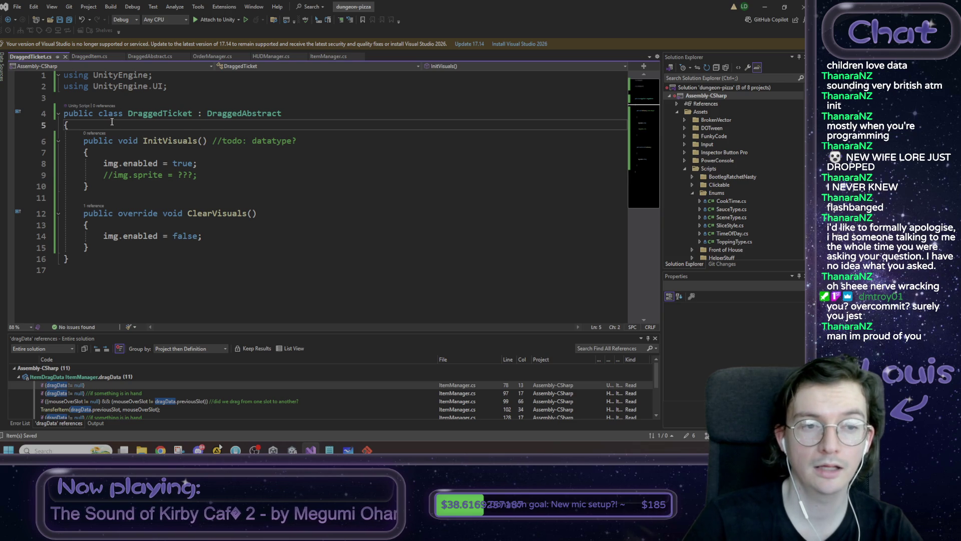
Declare '[SerializeField] private OrderTicketVisuals orderTicketVisuals;' at the top of DraggedTicket.
{"action": "key", "text": "Return"}
{"action": "key", "text": "Return"}
{"action": "key", "text": "Up"}
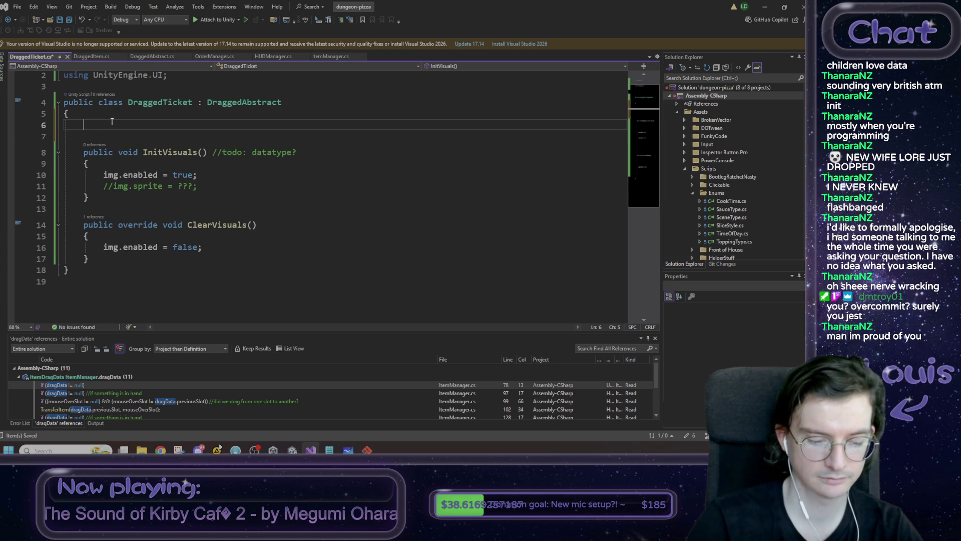
{"action": "type", "text": "[SerializeField]"}
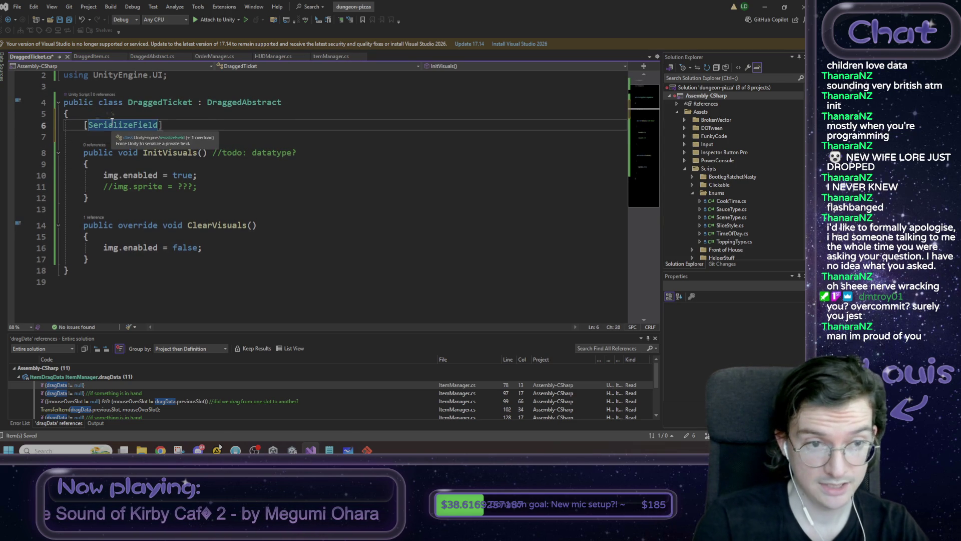
{"action": "type", "text": " private "}
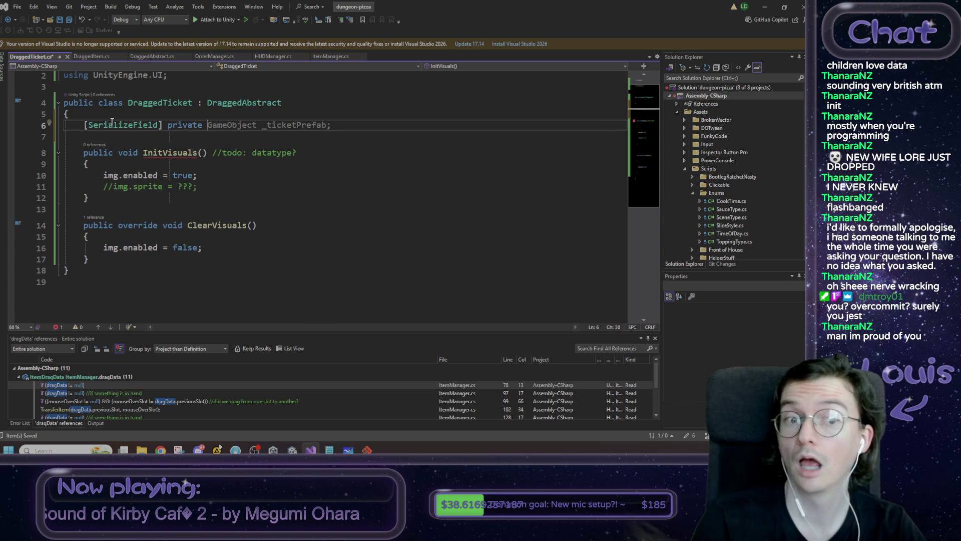
{"action": "type", "text": "Ticket"}
{"action": "key", "text": "Down"}
{"action": "key", "text": "Tab"}
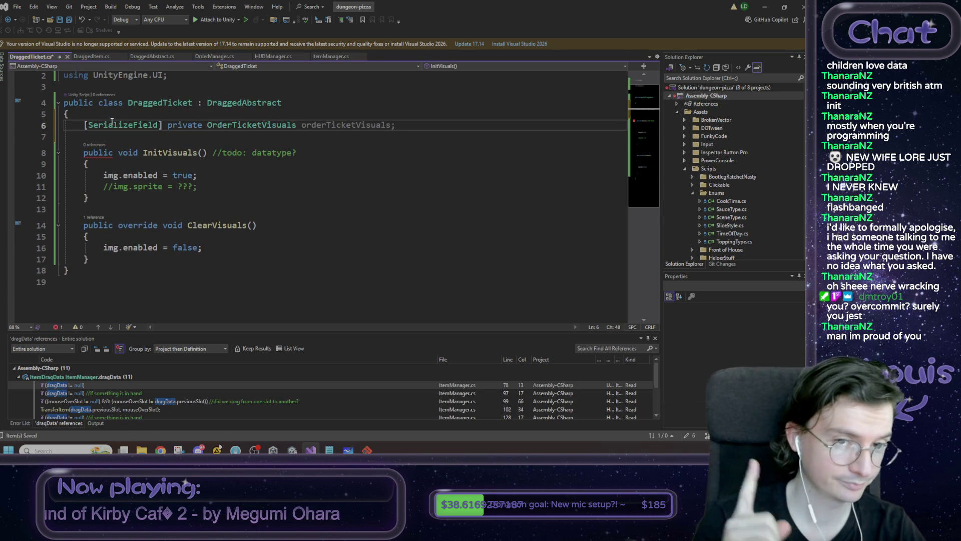
{"action": "key", "text": "Tab"}
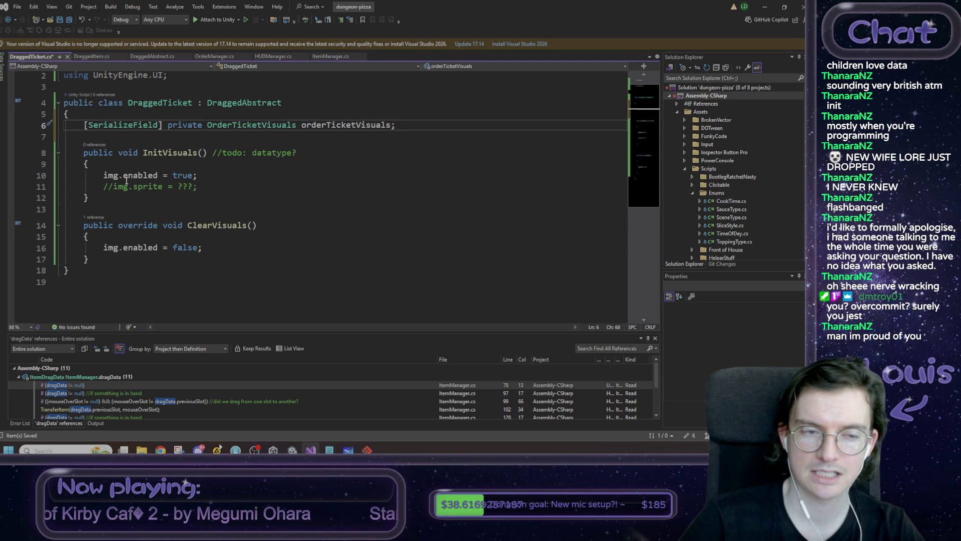
Replace img with orderTicketVisuals in InitVisuals.
{"action": "double_click", "coordinate": [369, 126]}
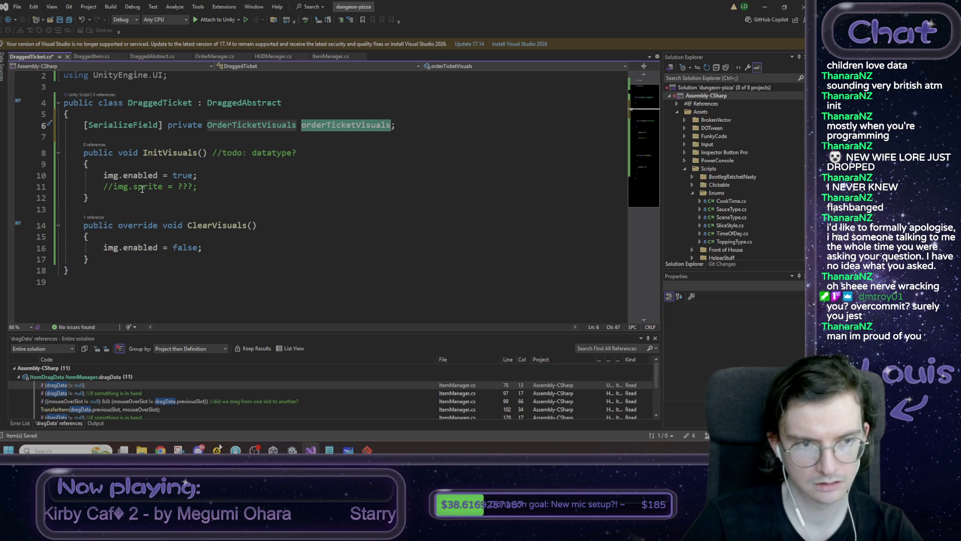
{"action": "left_click", "coordinate": [113, 176]}
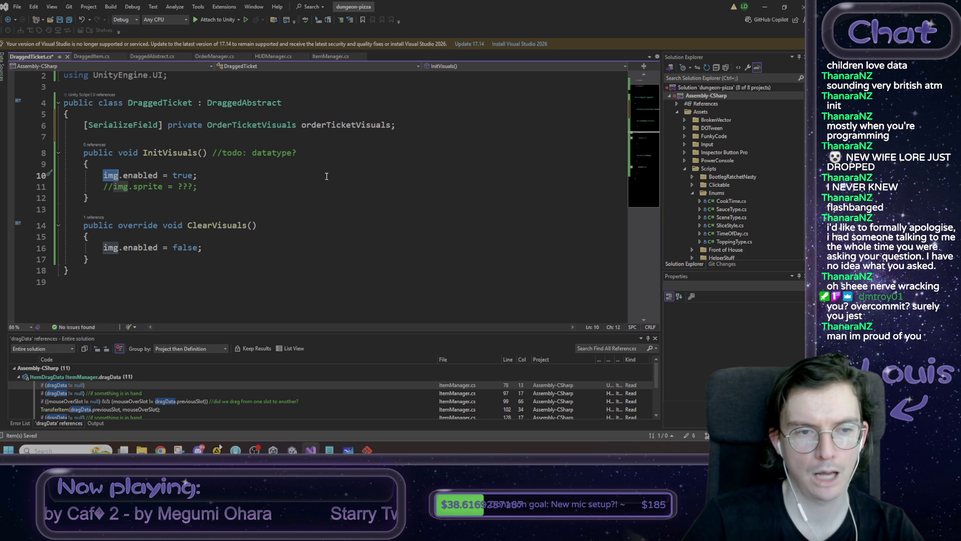
{"action": "key", "text": "ctrl+v"}
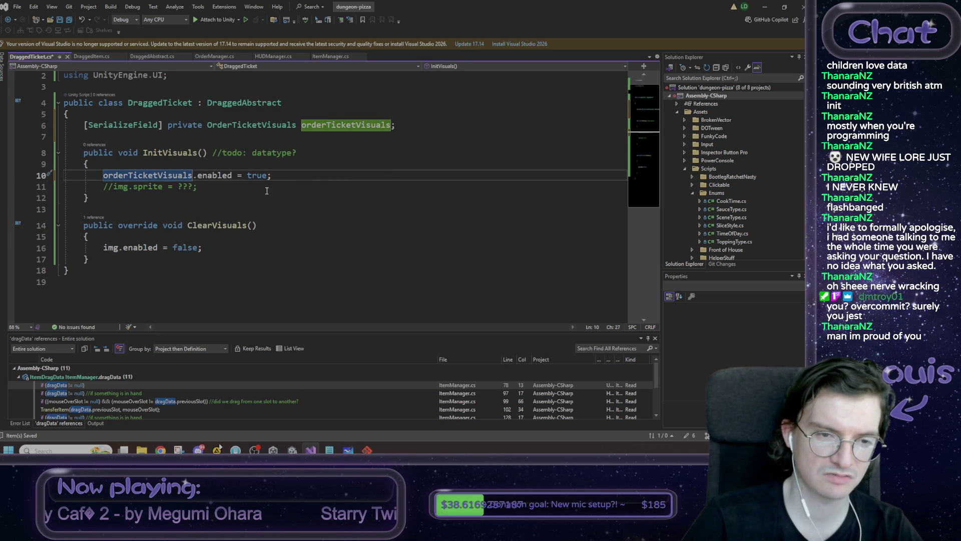
Change InitVisuals' line 10 to orderTicketVisuals.gameObject.SetActive(true).
{"action": "double_click", "coordinate": [215, 176]}
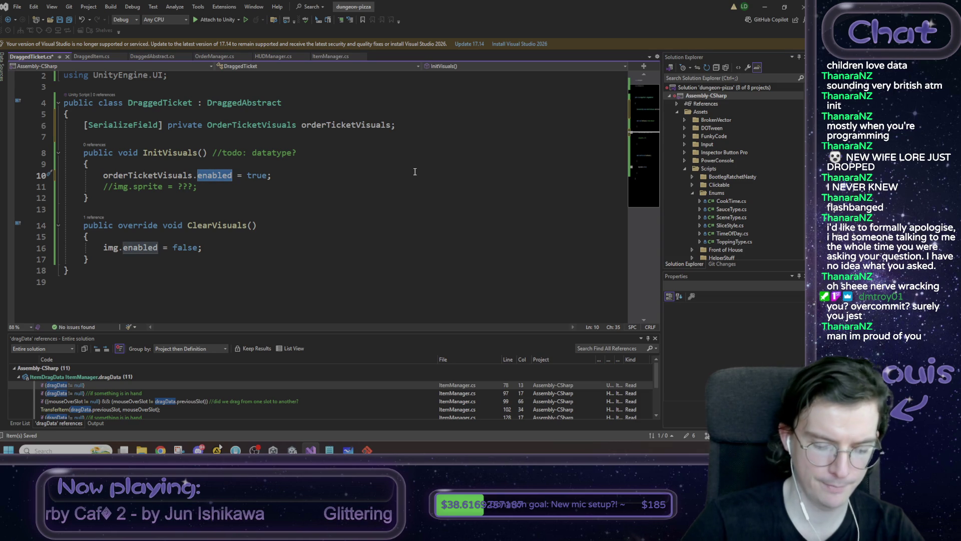
{"action": "type", "text": "Game"}
{"action": "key", "text": "Tab"}
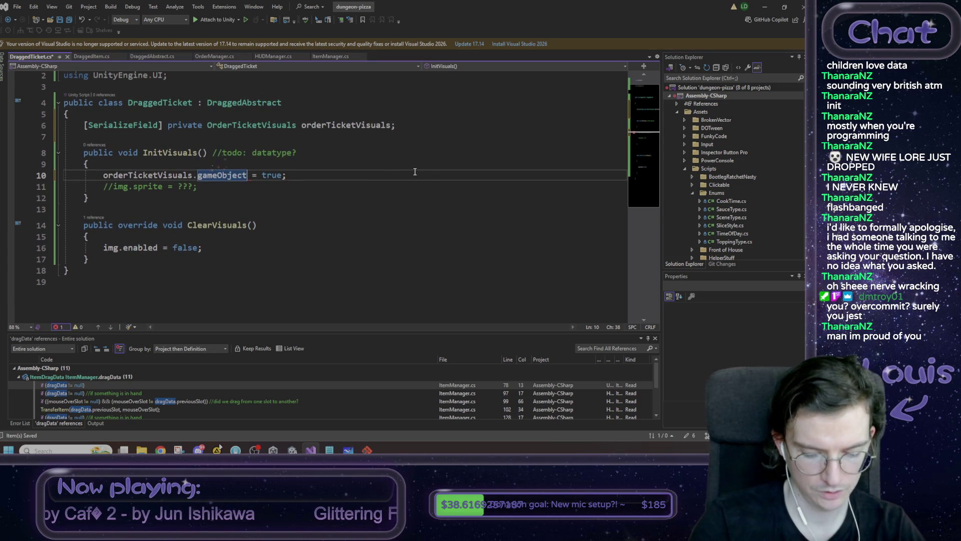
{"action": "type", "text": ".s"}
{"action": "key", "text": "Down"}
{"action": "key", "text": "Down"}
{"action": "key", "text": "Tab"}
{"action": "key", "text": "Delete"}
{"action": "key", "text": "Delete"}
{"action": "key", "text": "Delete"}
{"action": "type", "text": "("}
{"action": "key", "text": "Right"}
{"action": "key", "text": "Right"}
{"action": "key", "text": "Right"}
{"action": "type", "text": ")"}
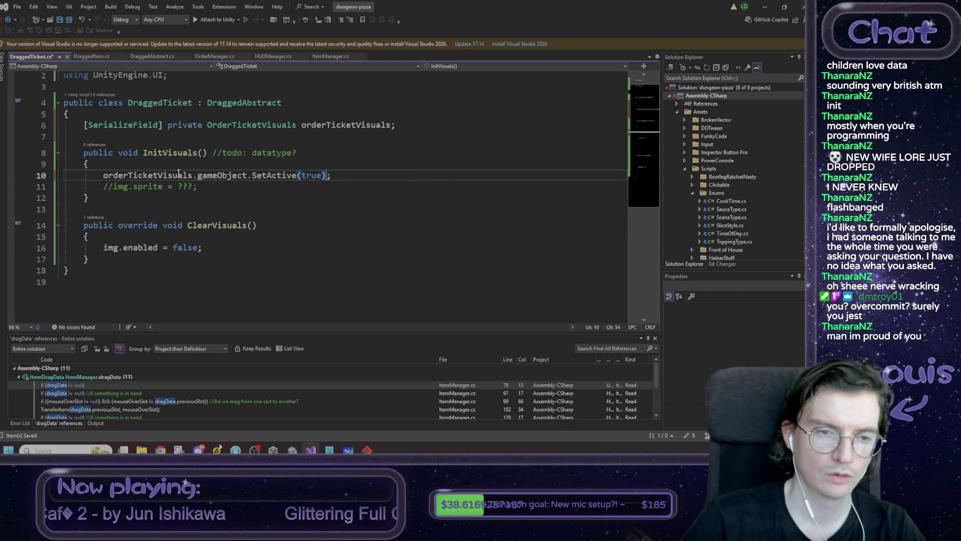
Replace the commented sprite line with '//orderTicketVisuals.Init()??' and save.
{"action": "double_click", "coordinate": [168, 176]}
{"action": "key", "text": "ctrl+c"}
{"action": "left_click_drag", "start_coordinate": [207, 187], "coordinate": [113, 186]}
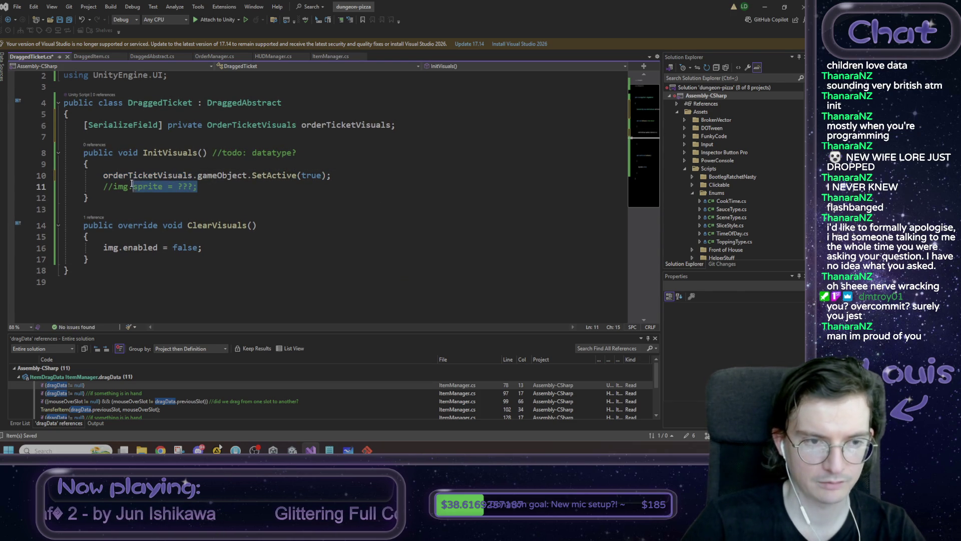
{"action": "key", "text": "ctrl+v"}
{"action": "type", "text": ".In"}
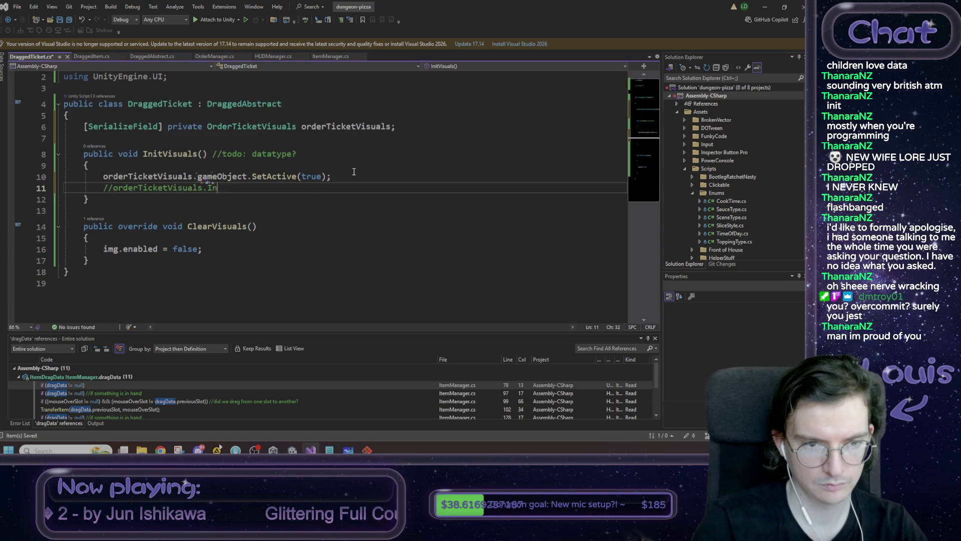
{"action": "type", "text": "it()??"}
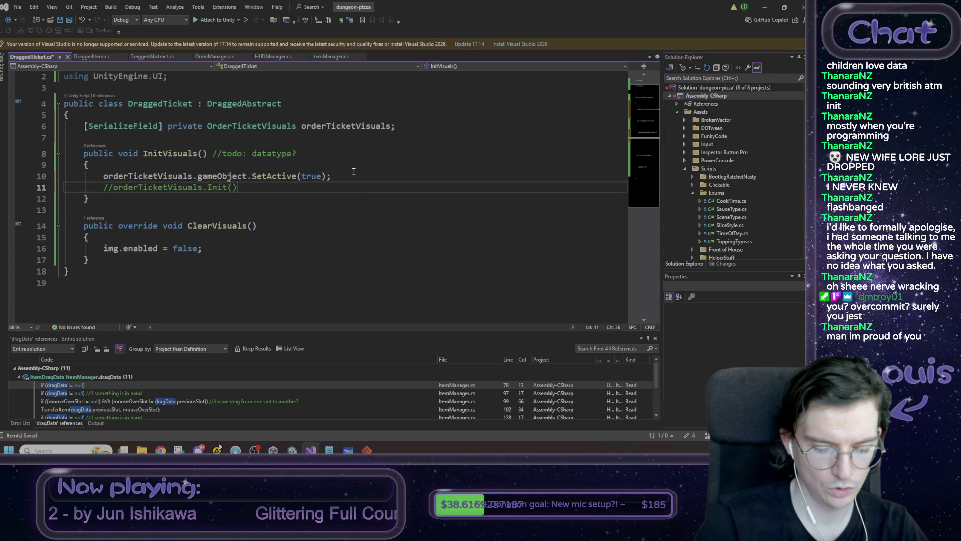
{"action": "key", "text": "ctrl+s"}
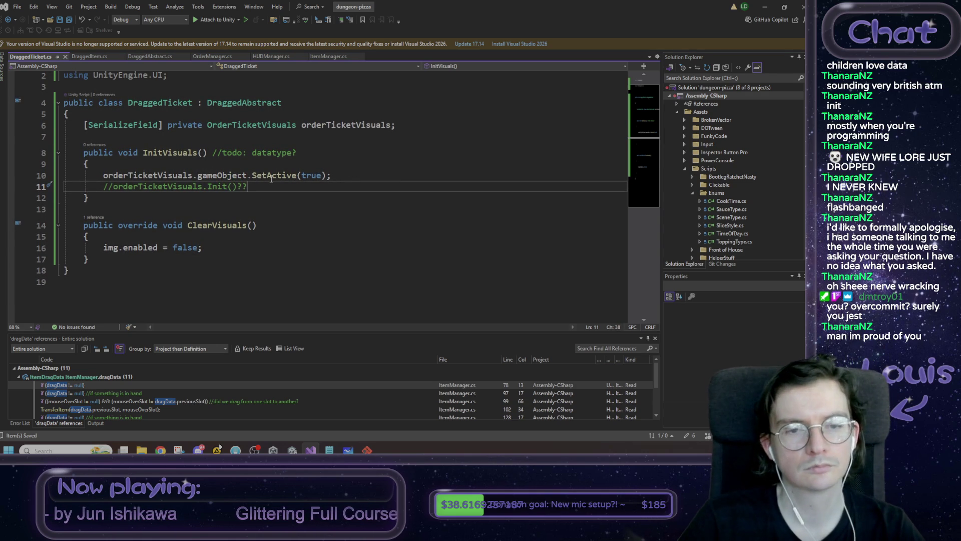
Replace img.enabled in ClearVisuals with orderTicketVisuals.gameObject.SetActive(false).
{"action": "mouse_move", "coordinate": [103, 176]}
{"action": "left_mouse_down"}
{"action": "mouse_move", "coordinate": [369, 186]}
{"action": "mouse_move", "coordinate": [351, 173]}
{"action": "left_mouse_up"}
{"action": "key", "text": "ctrl+c"}
{"action": "left_click_drag", "start_coordinate": [213, 249], "coordinate": [103, 247]}
{"action": "key", "text": "ctrl+v"}
{"action": "double_click", "coordinate": [311, 247]}
{"action": "type", "text": "false"}
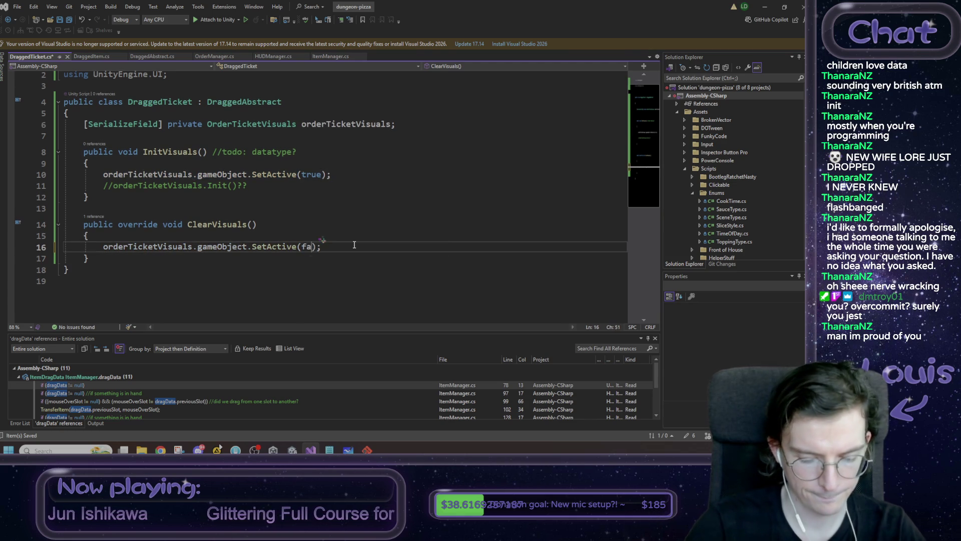
{"action": "left_click", "coordinate": [346, 240]}
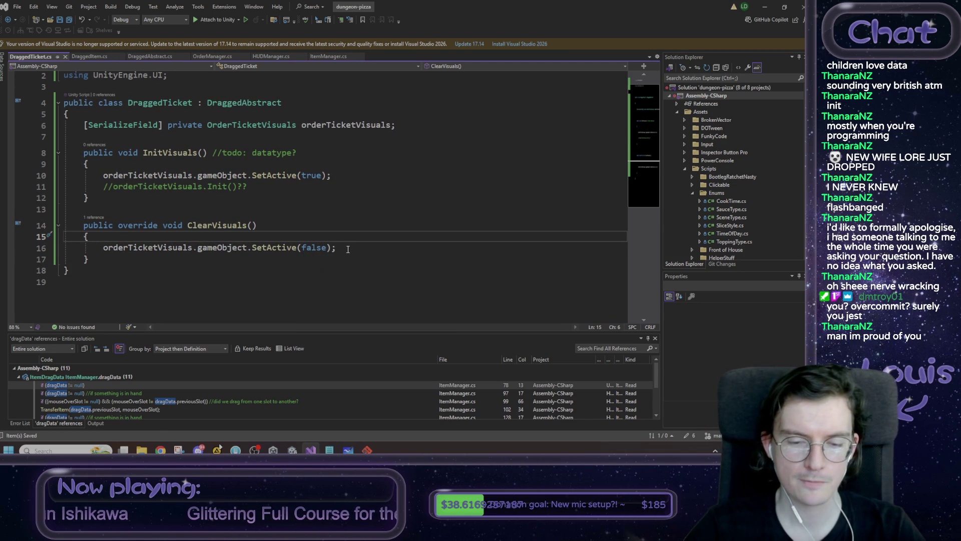
{"action": "left_click", "coordinate": [330, 449]}
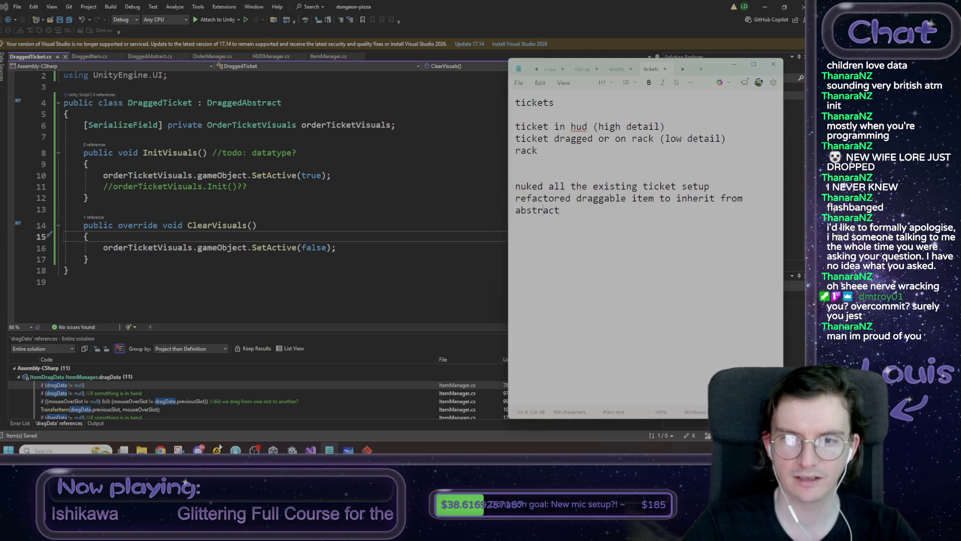
Add a 'ticket visuals (generic thing)' line below the rack note in Notepad.
{"action": "left_click", "coordinate": [561, 150]}
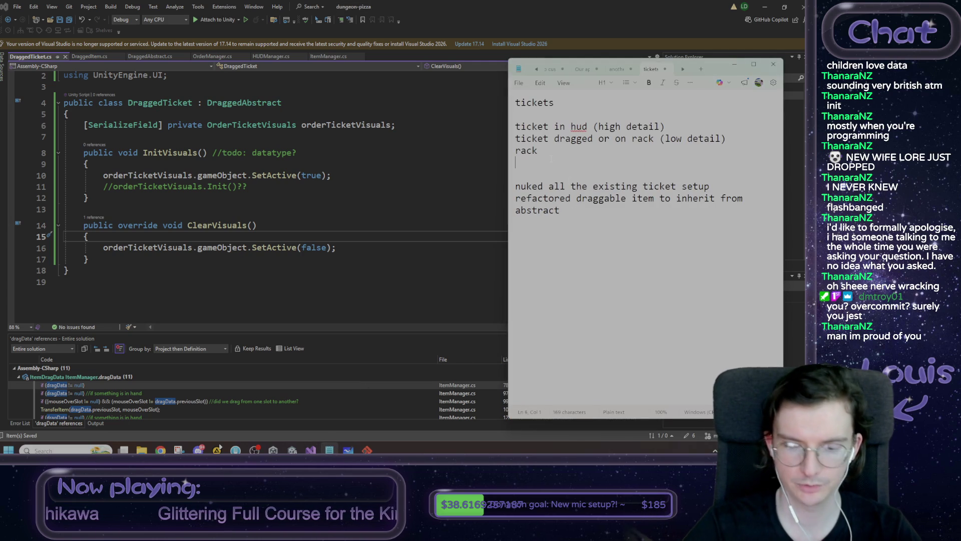
{"action": "key", "text": "Return"}
{"action": "key", "text": "Down"}
{"action": "type", "text": "-"}
{"action": "key", "text": "Left"}
{"action": "key", "text": "Return"}
{"action": "key", "text": "Return"}
{"action": "key", "text": "Return"}
{"action": "key", "text": "Up"}
{"action": "key", "text": "Up"}
{"action": "key", "text": "Up"}
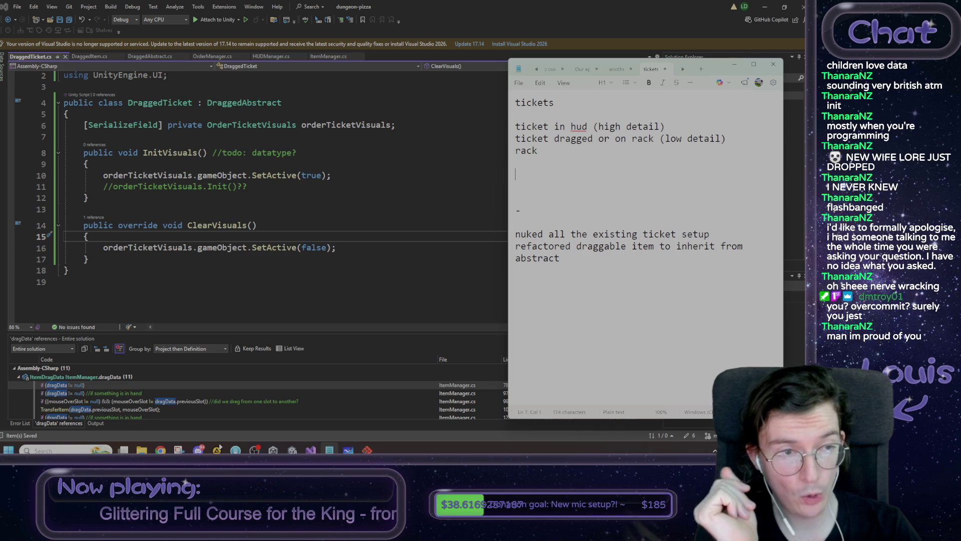
{"action": "type", "text": "tick"}
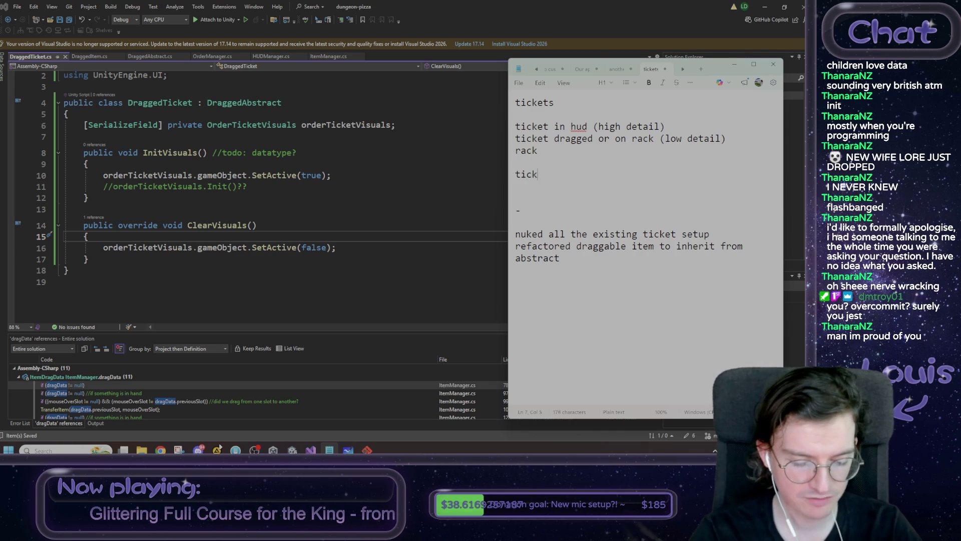
{"action": "type", "text": "et visuals"}
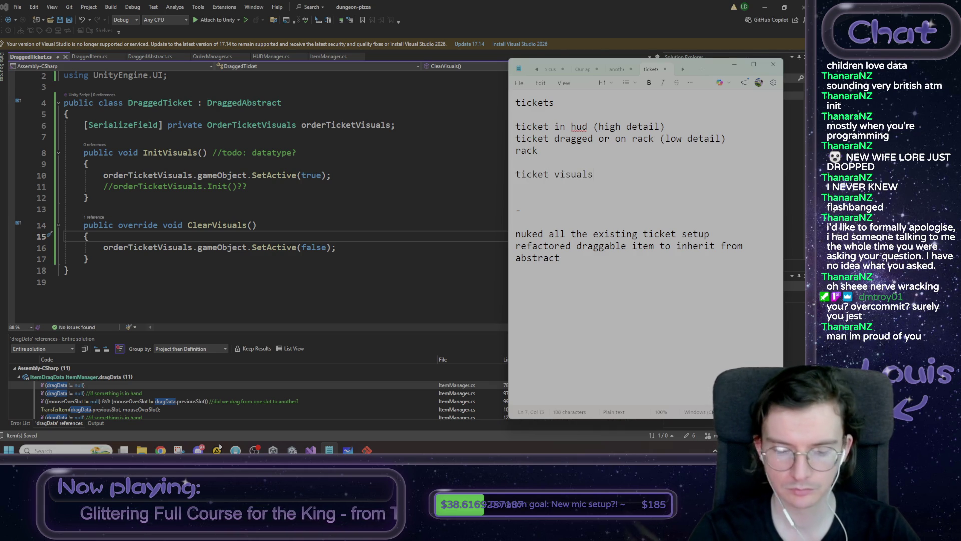
{"action": "type", "text": " (generic"}
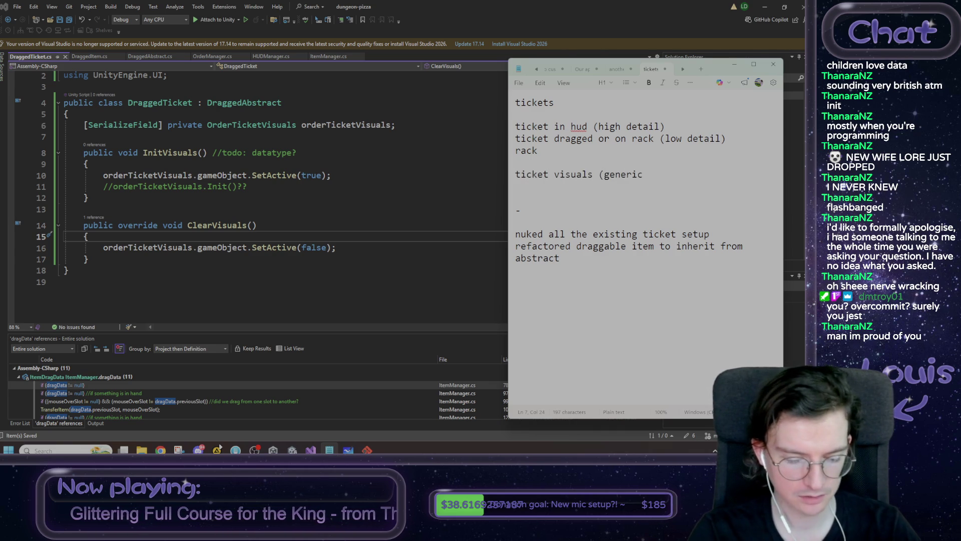
{"action": "type", "text": "comp"}
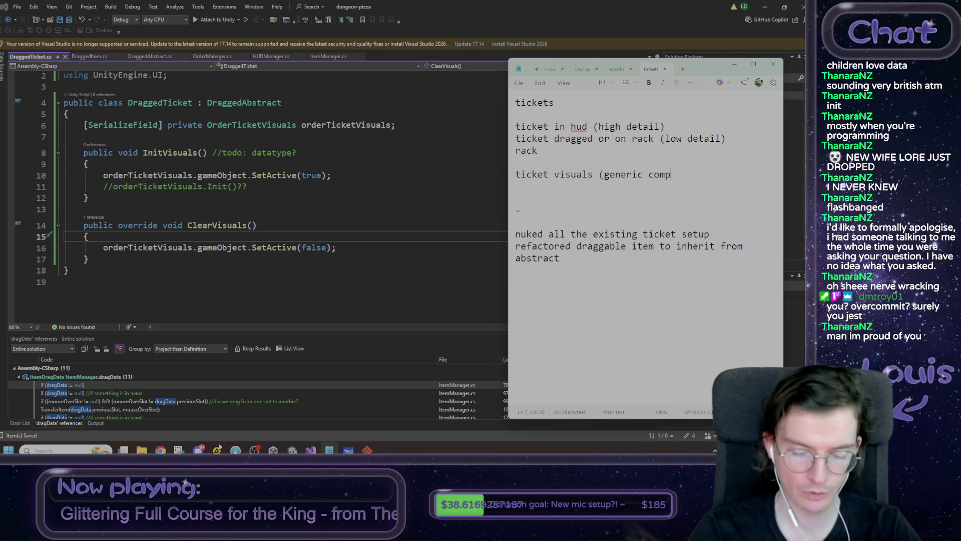
{"action": "key", "text": "BackSpace"}
{"action": "key", "text": "BackSpace"}
{"action": "key", "text": "BackSpace"}
{"action": "type", "text": "om"}
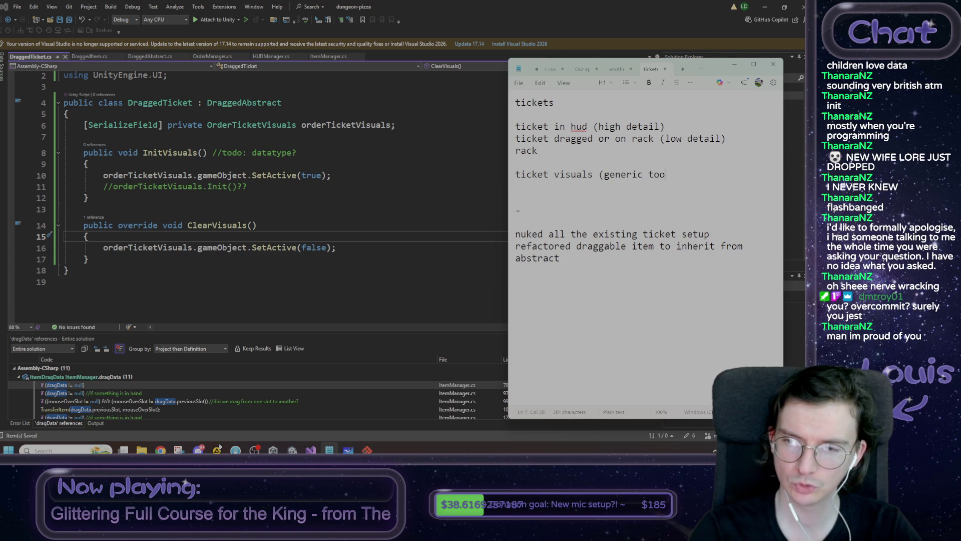
{"action": "key", "text": "BackSpace"}
{"action": "key", "text": "BackSpace"}
{"action": "key", "text": "BackSpace"}
{"action": "type", "text": "thing)"}
Add 'dragged ticket', '> add this to the HUD' and a 'NEXT:' heading underneath.
{"action": "key", "text": "Return"}
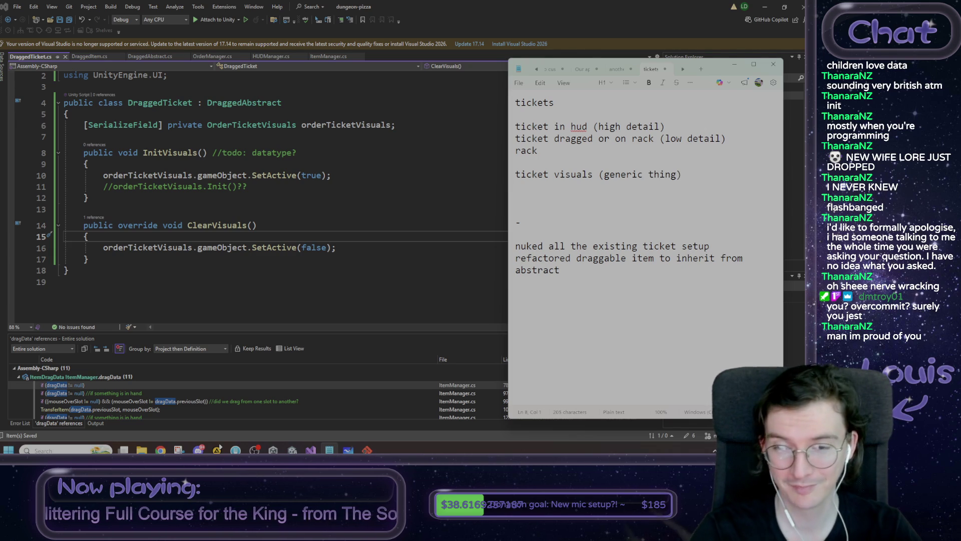
{"action": "type", "text": "dragged ticket"}
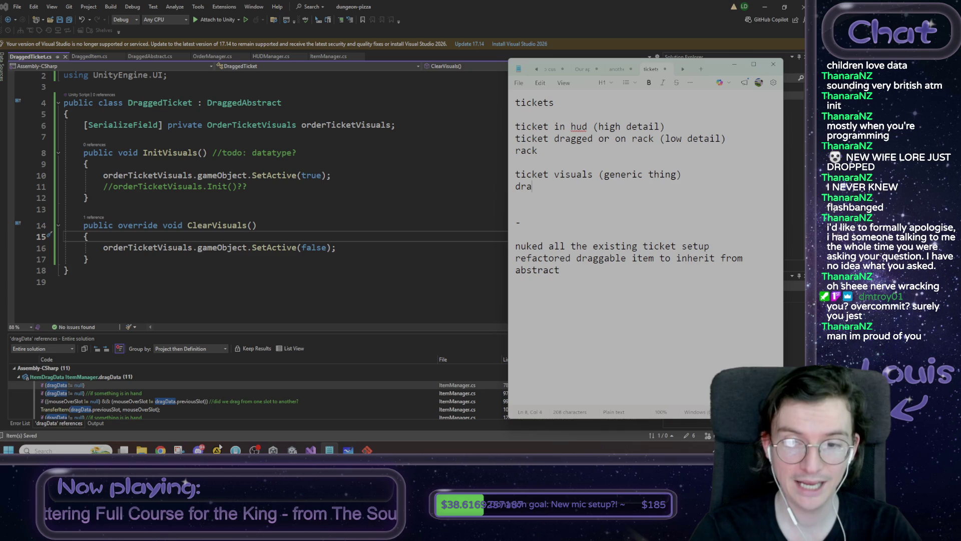
{"action": "key", "text": "Return"}
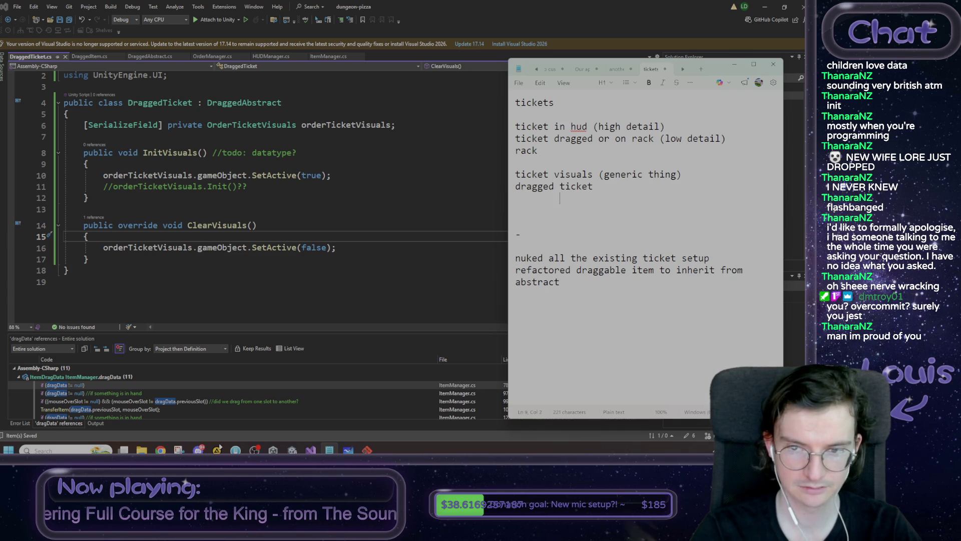
{"action": "type", "text": "> add "}
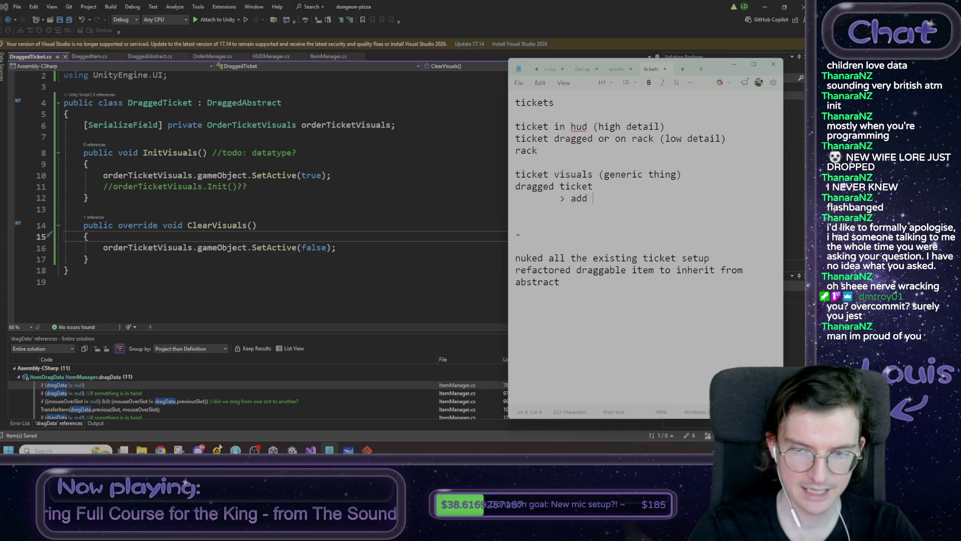
{"action": "type", "text": "this to the HUID"}
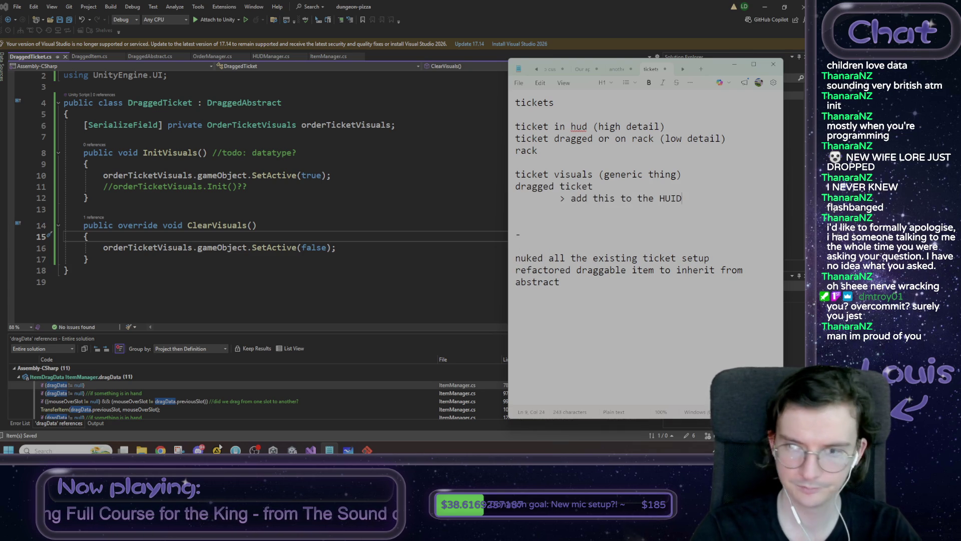
{"action": "key", "text": "Return"}
{"action": "type", "text": "NEXT:"}
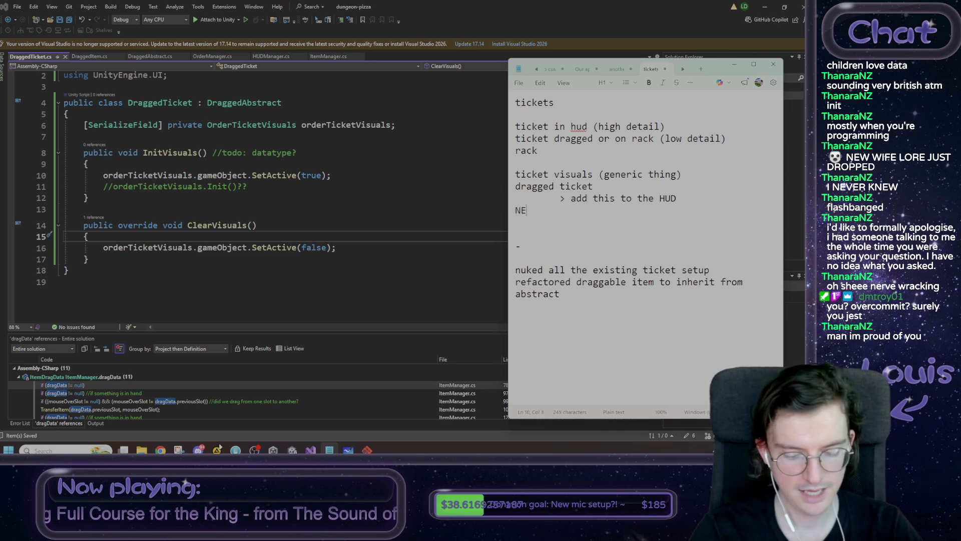
{"action": "key", "text": "Return"}
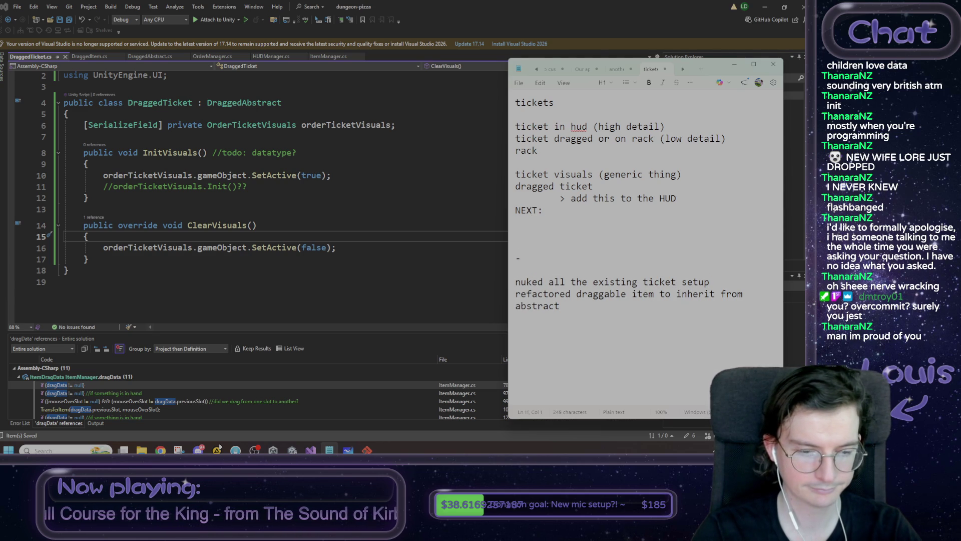
List 'ticket slot ticket', 'counter slot ticket' and 'hook up some click n drag' under NEXT:, then bring up Chrome's 'mario' search.
{"action": "type", "text": "ticket "}
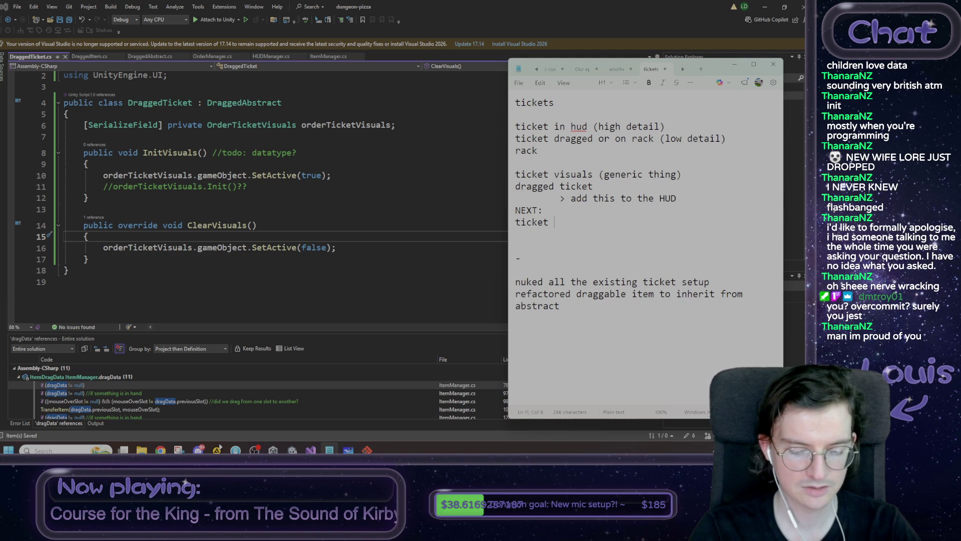
{"action": "type", "text": "slot "}
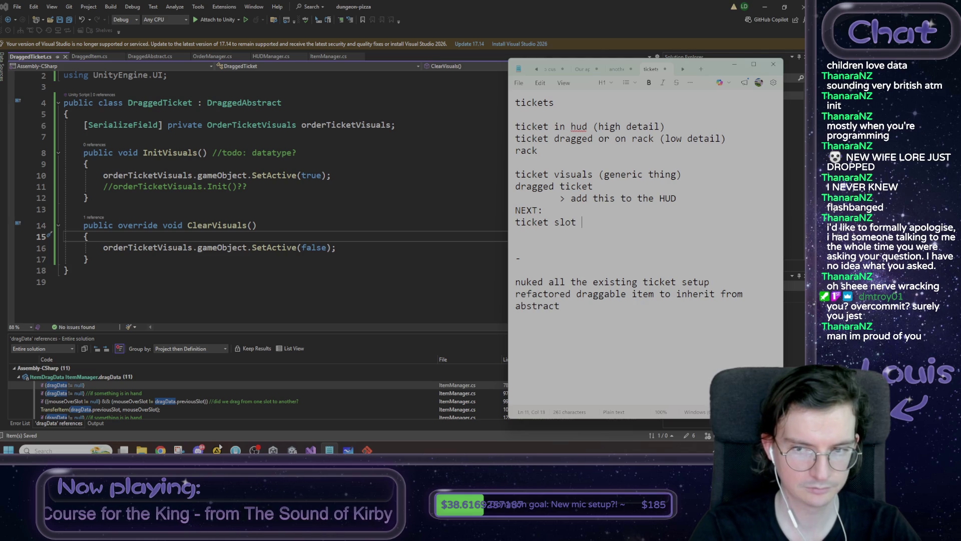
{"action": "type", "text": "ticket"}
{"action": "key", "text": "Return"}
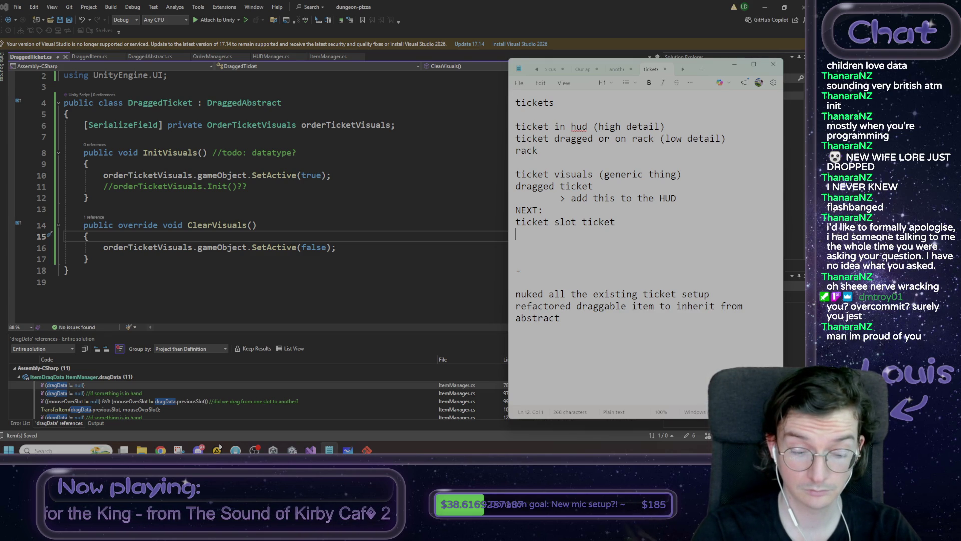
{"action": "type", "text": "co"}
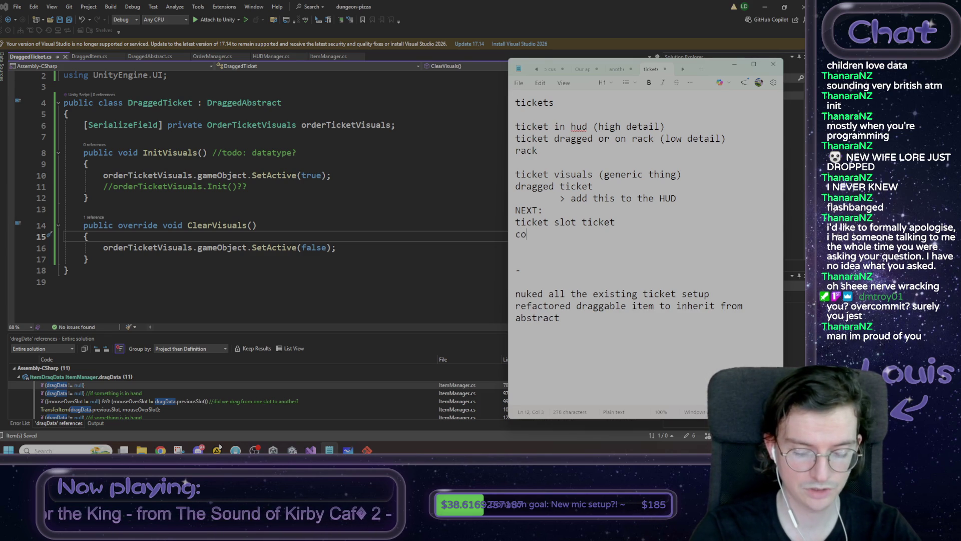
{"action": "type", "text": "unter slot ticket"}
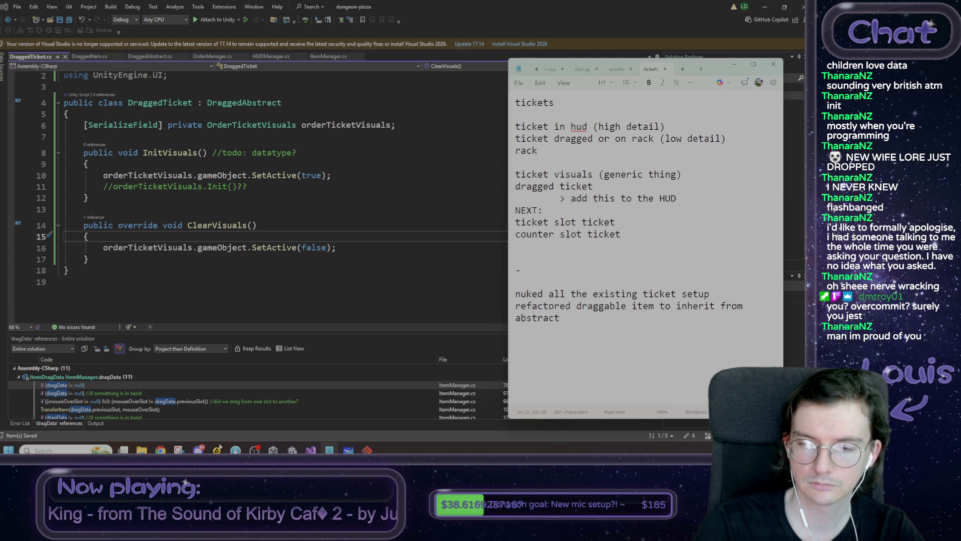
{"action": "key", "text": "Return"}
{"action": "key", "text": "Return"}
{"action": "type", "text": "h"}
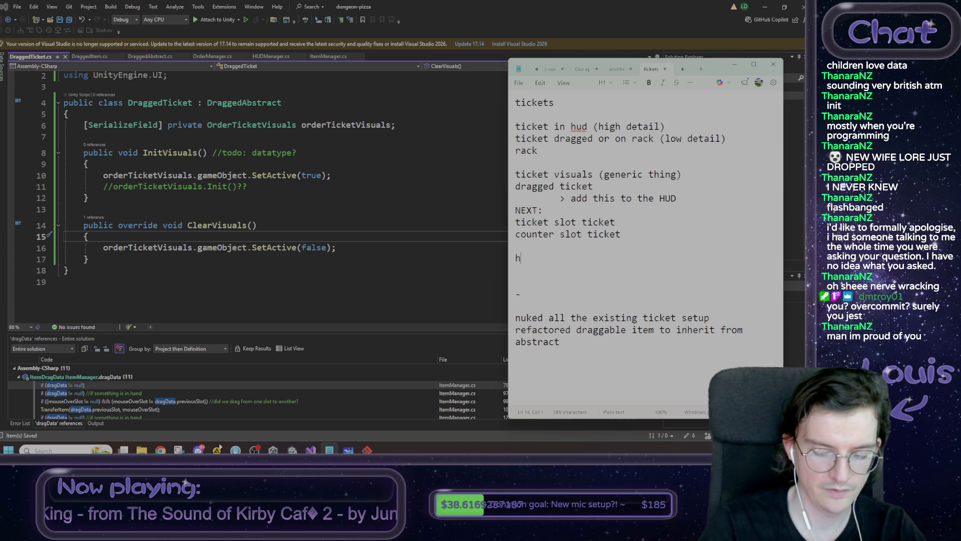
{"action": "type", "text": "ook up some cli"}
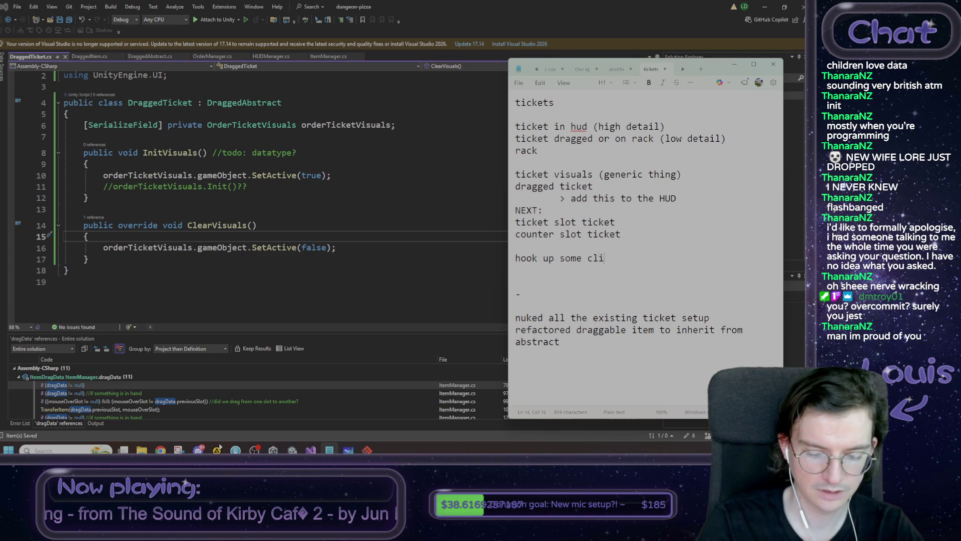
{"action": "type", "text": "ck n drag?????????"}
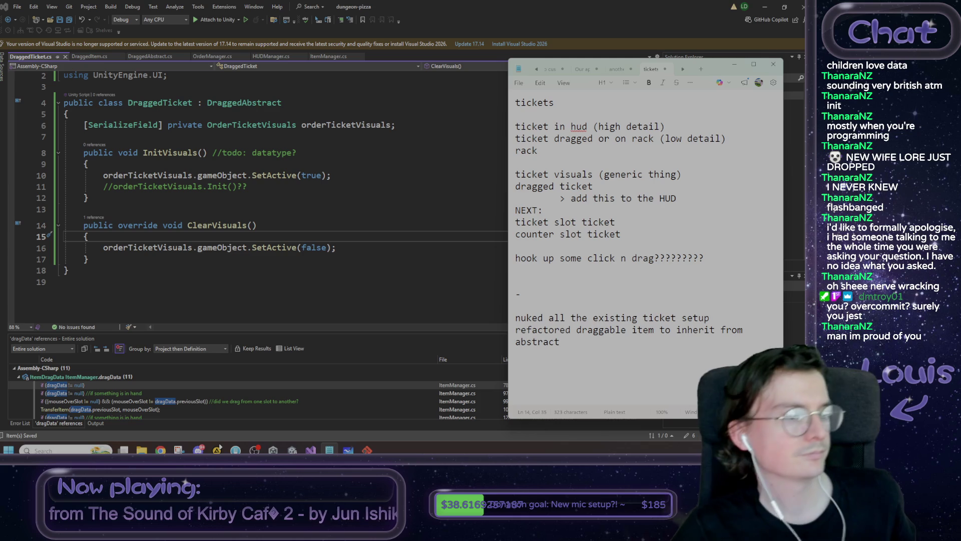
{"action": "left_click", "coordinate": [729, 70]}
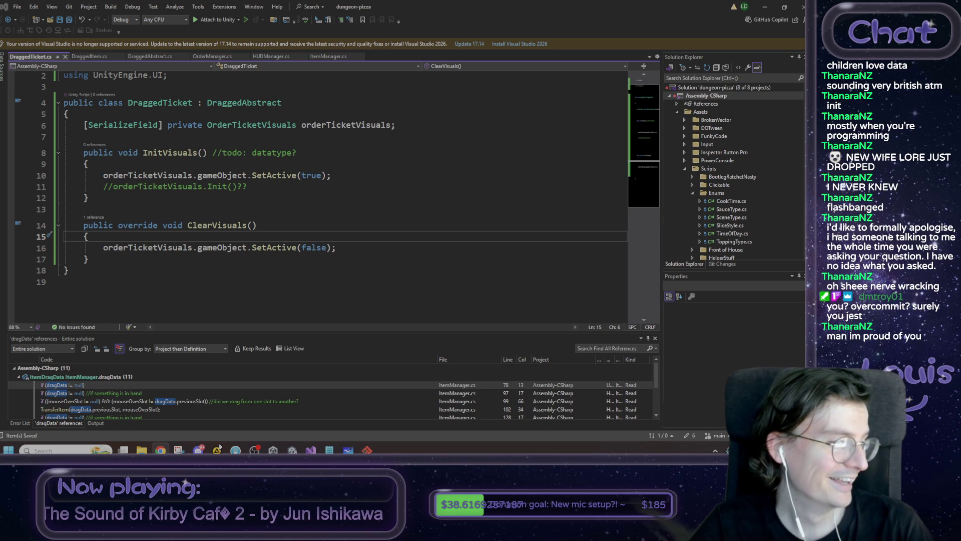
{"action": "left_click_drag", "start_coordinate": [0, 3], "coordinate": [286, 3]}
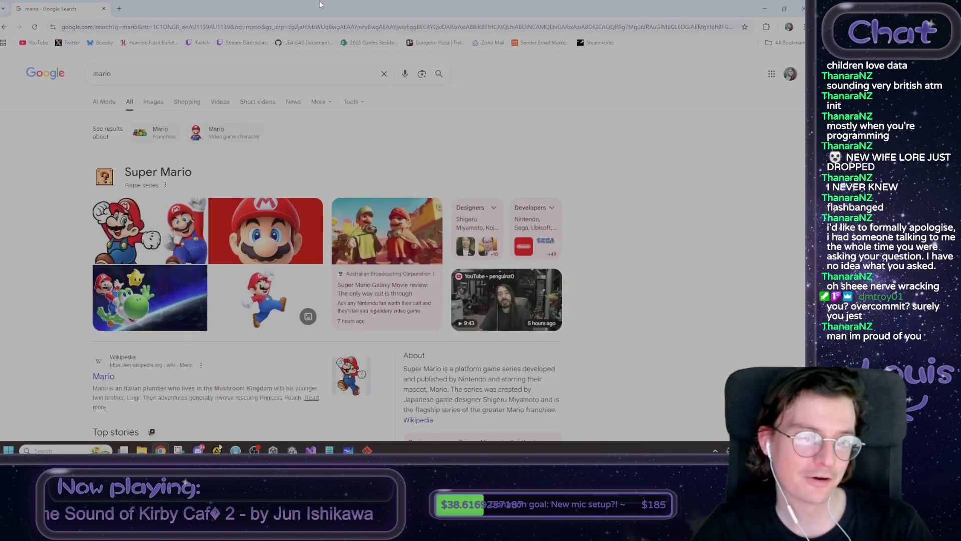
Search Google for 'mario heardle', then switch back to DraggedTicket.cs in Visual Studio and minimize it.
{"action": "left_click", "coordinate": [125, 74]}
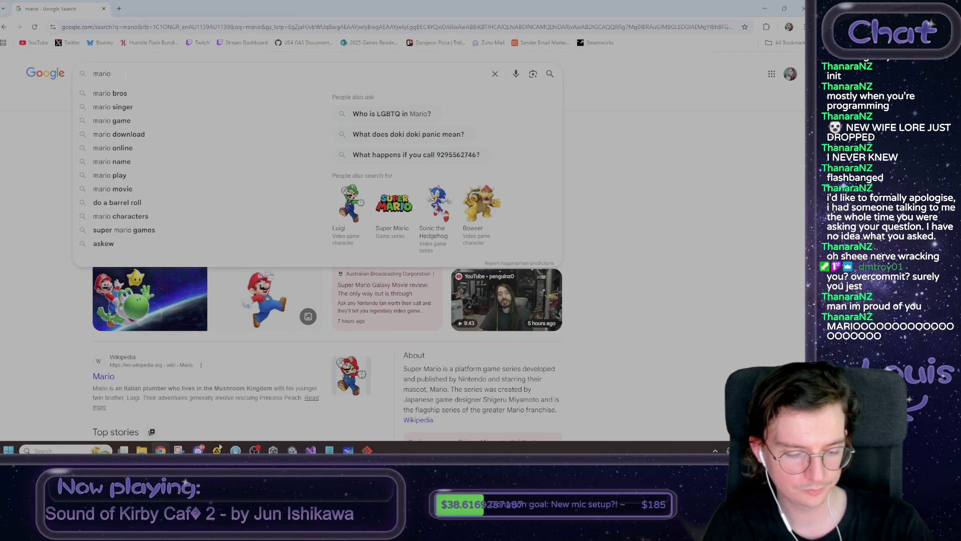
{"action": "type", "text": " heardle"}
{"action": "key", "text": "Return"}
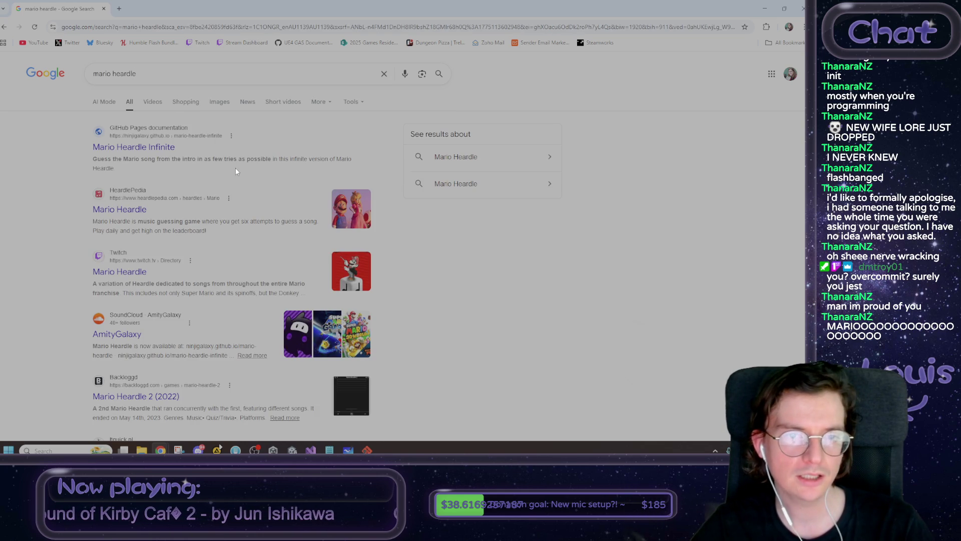
{"action": "key", "text": "alt+Tab"}
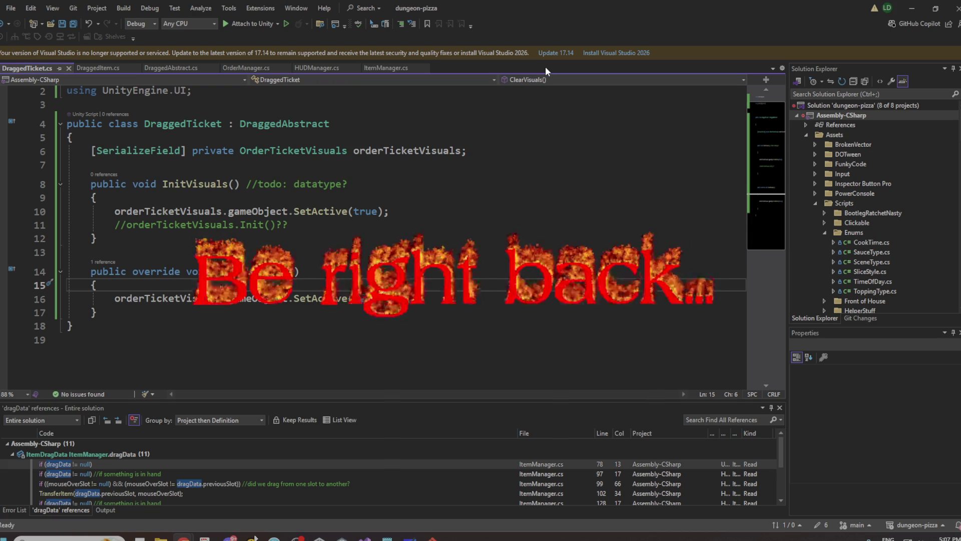
{"action": "left_click", "coordinate": [909, 4]}
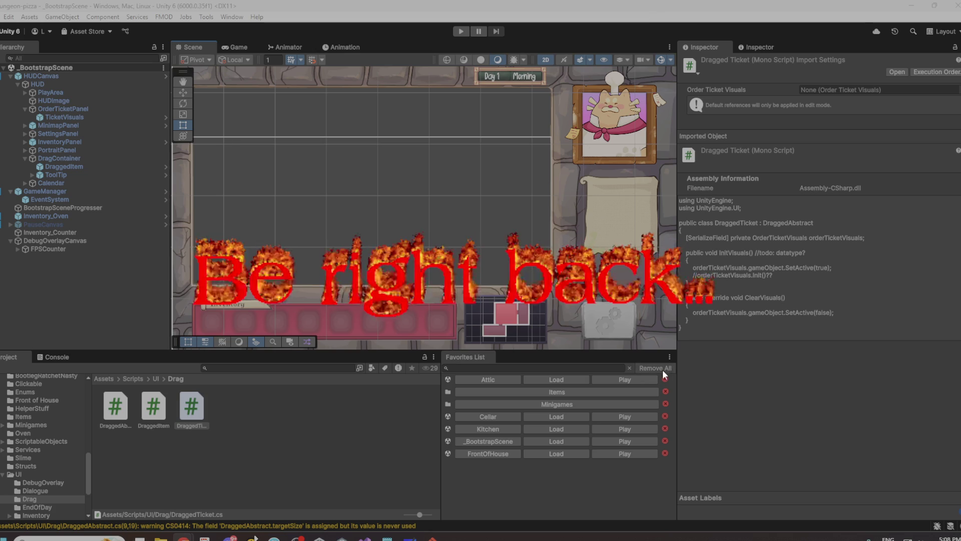
Keep Visual Studio minimized so Unity's BootstrapScene shows, checking the Fork and Chrome windows.
{"action": "mouse_move", "coordinate": [281, 538]}
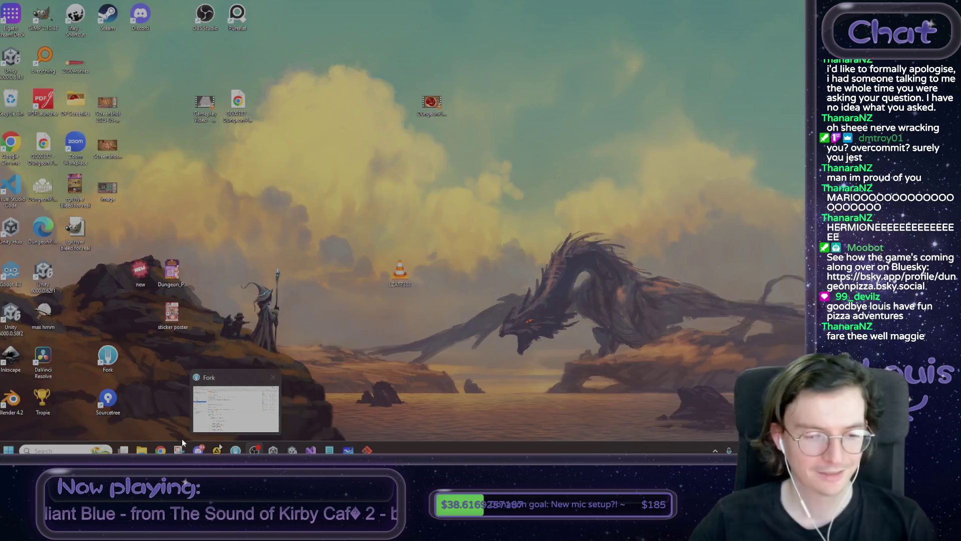
Return to the mario heardle search results and open the Mario Heardle Infinite result.
{"action": "mouse_move", "coordinate": [160, 450]}
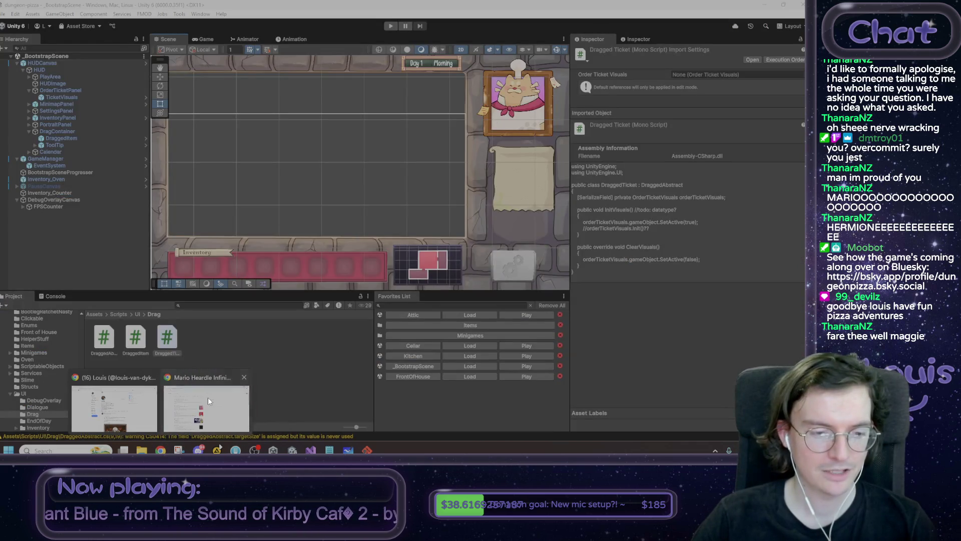
{"action": "left_click", "coordinate": [209, 399]}
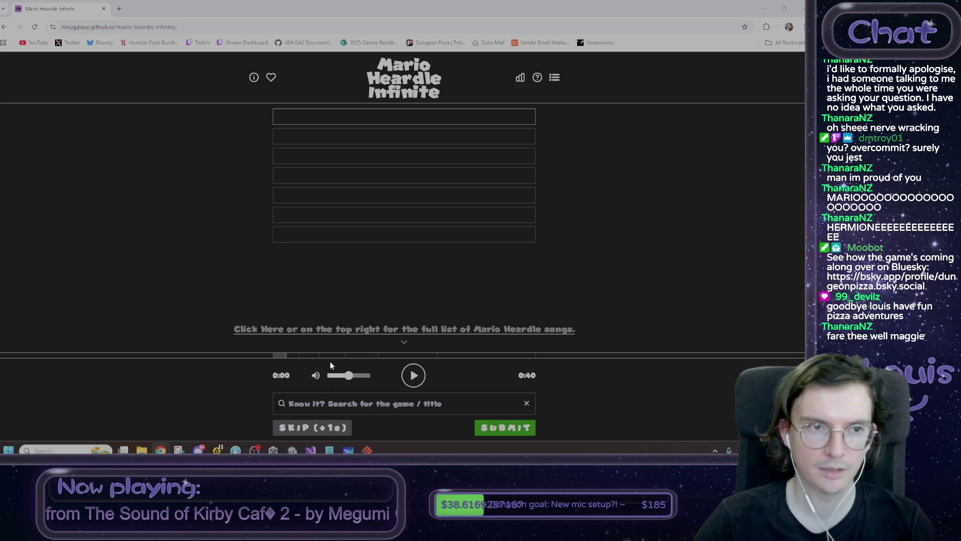
{"action": "left_click", "coordinate": [3, 28]}
{"action": "left_click", "coordinate": [120, 210]}
{"action": "key", "text": "alt+Left"}
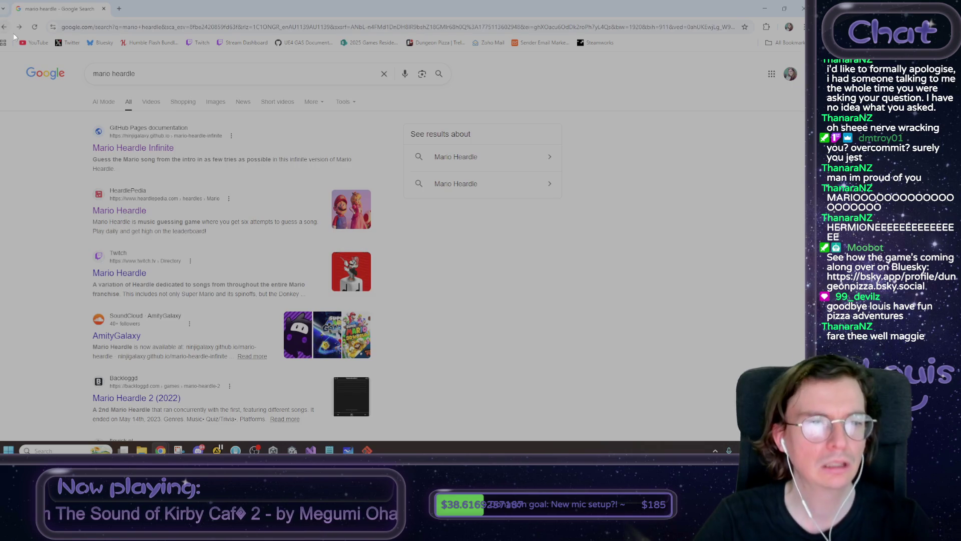
{"action": "scroll", "coordinate": [161, 175], "scroll_direction": "down", "scroll_amount": 3}
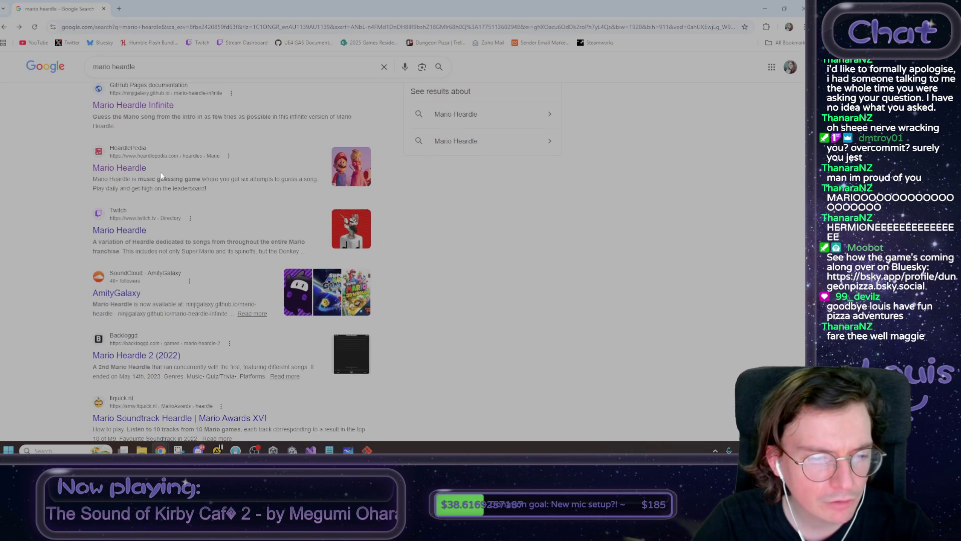
{"action": "scroll", "coordinate": [162, 175], "scroll_direction": "up", "scroll_amount": 3}
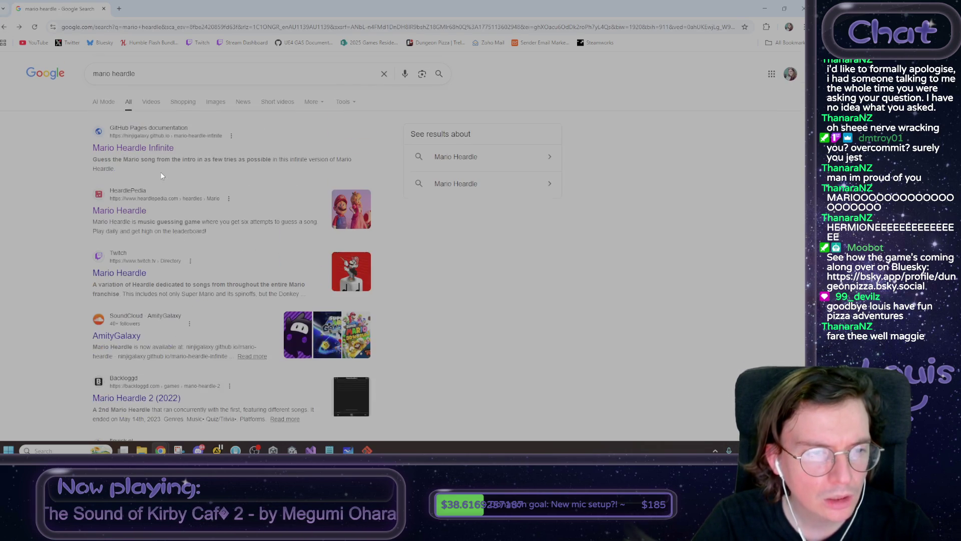
{"action": "left_click", "coordinate": [146, 150]}
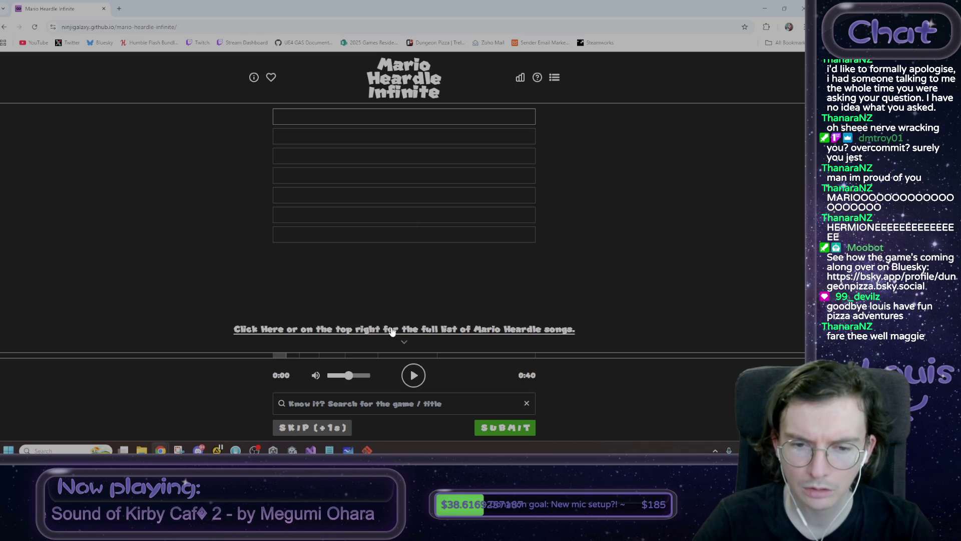
Check the game's About, song list, statistics and how-to-play dialogs.
{"action": "left_click", "coordinate": [254, 77]}
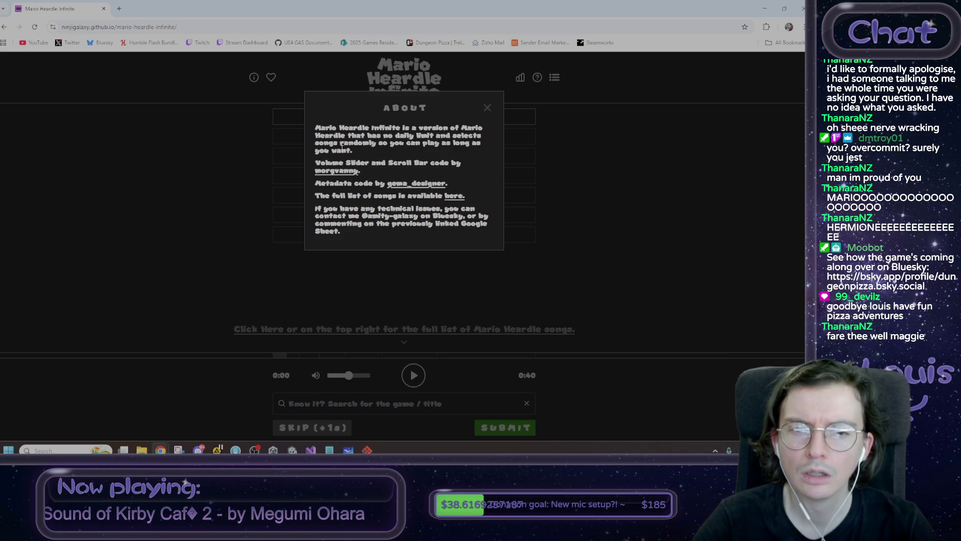
{"action": "left_click", "coordinate": [488, 105]}
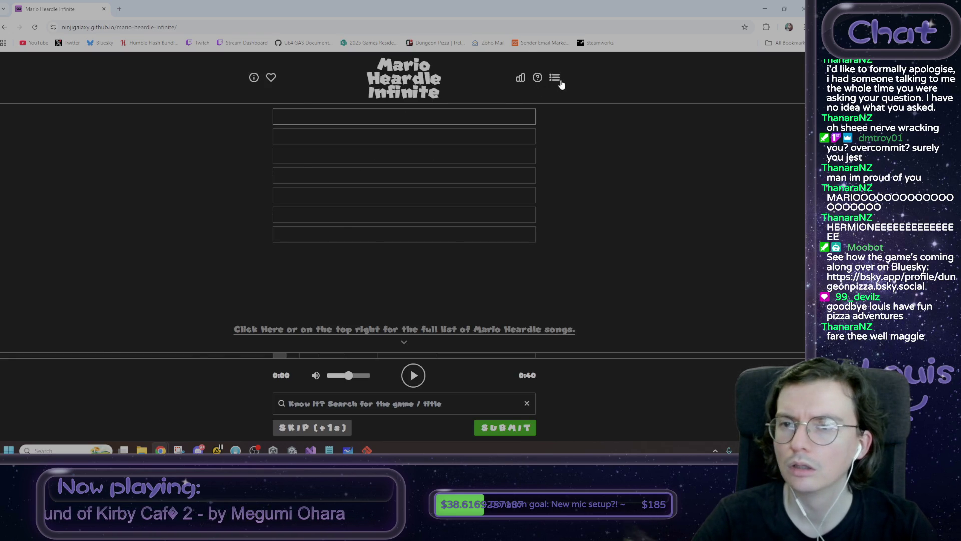
{"action": "left_click", "coordinate": [560, 80]}
{"action": "left_click", "coordinate": [673, 108]}
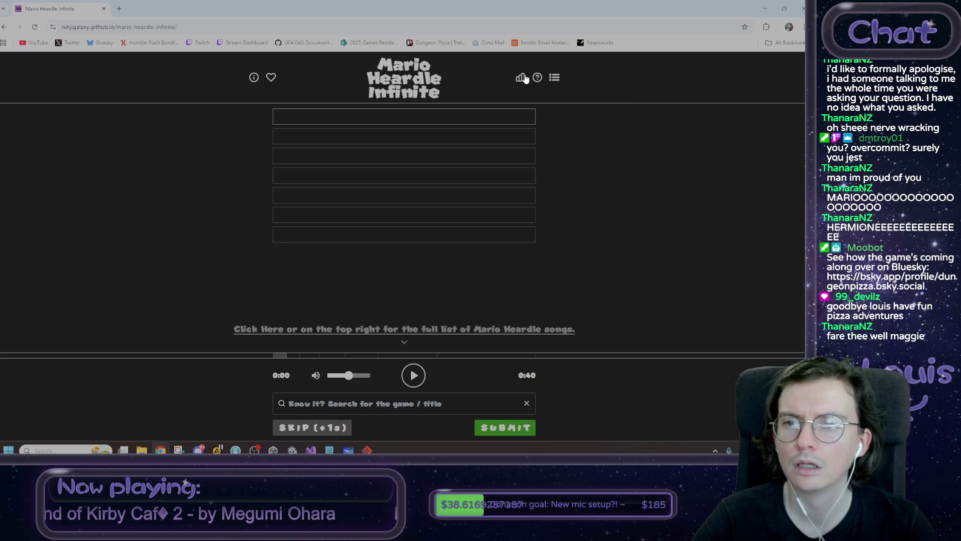
{"action": "left_click", "coordinate": [522, 78]}
{"action": "left_click", "coordinate": [484, 111]}
{"action": "left_click", "coordinate": [537, 82]}
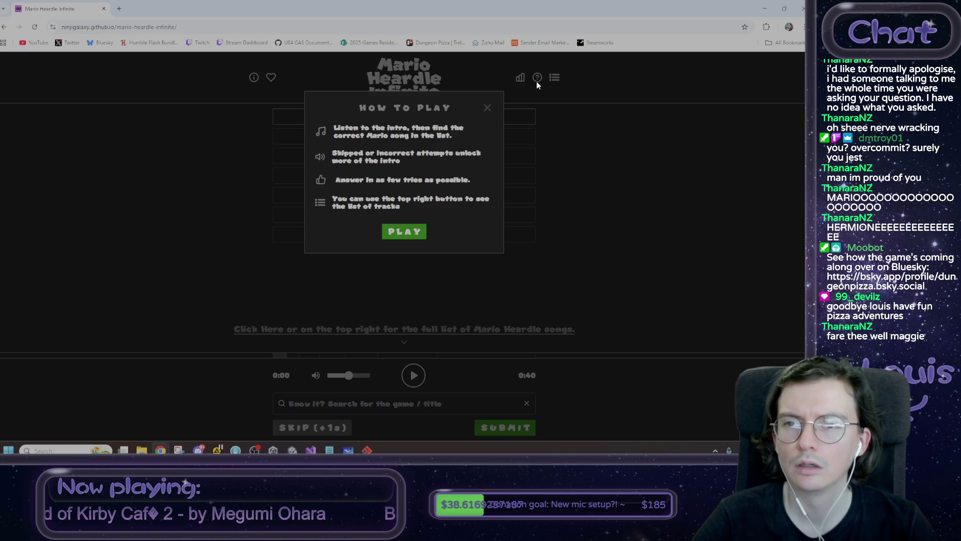
{"action": "left_click", "coordinate": [486, 108]}
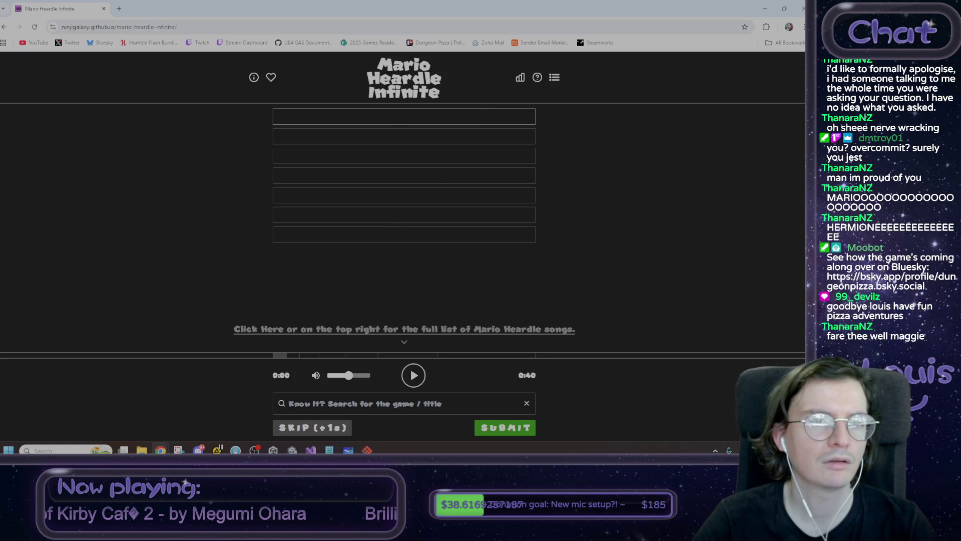
Delete '-infinite' from the address to load the regular daily Mario Heardle.
{"action": "left_click", "coordinate": [180, 26]}
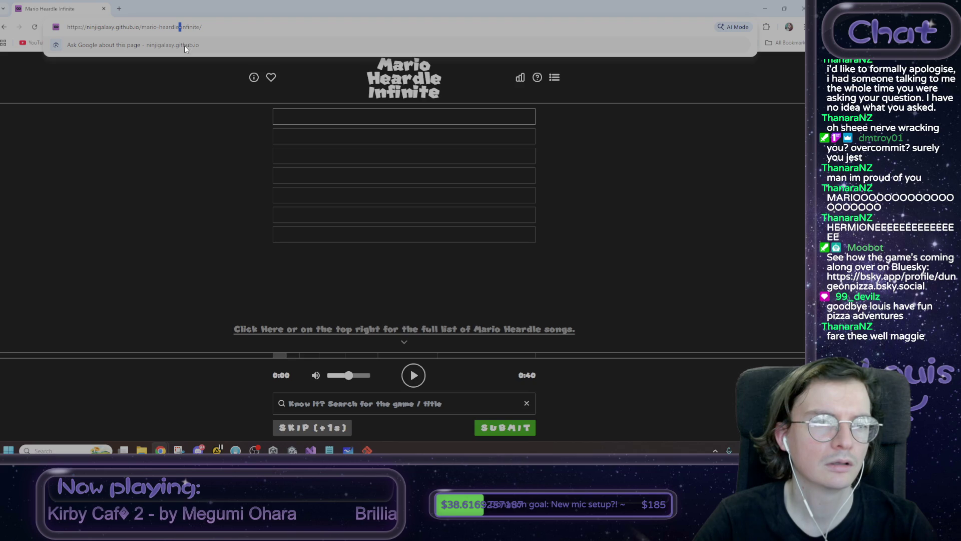
{"action": "left_click_drag", "start_coordinate": [179, 27], "coordinate": [238, 22]}
{"action": "key", "text": "BackSpace"}
{"action": "key", "text": "Return"}
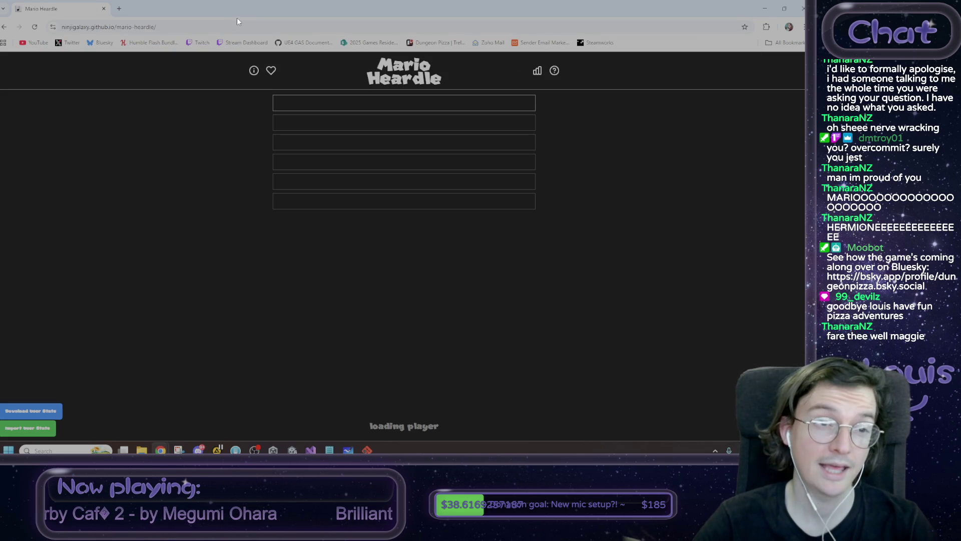
Bookmark the Mario Heardle page and turn the game volume up to maximum.
{"action": "left_click", "coordinate": [744, 27]}
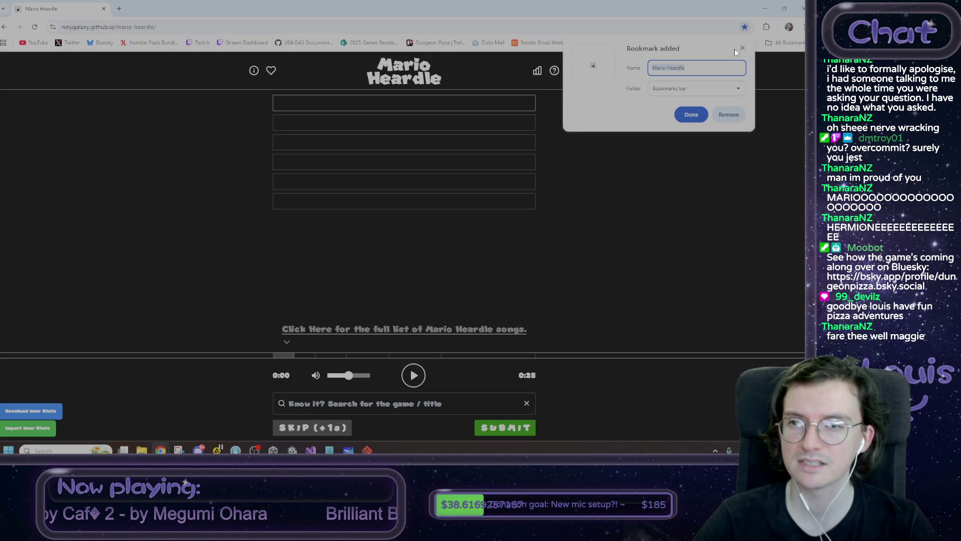
{"action": "left_click", "coordinate": [693, 116]}
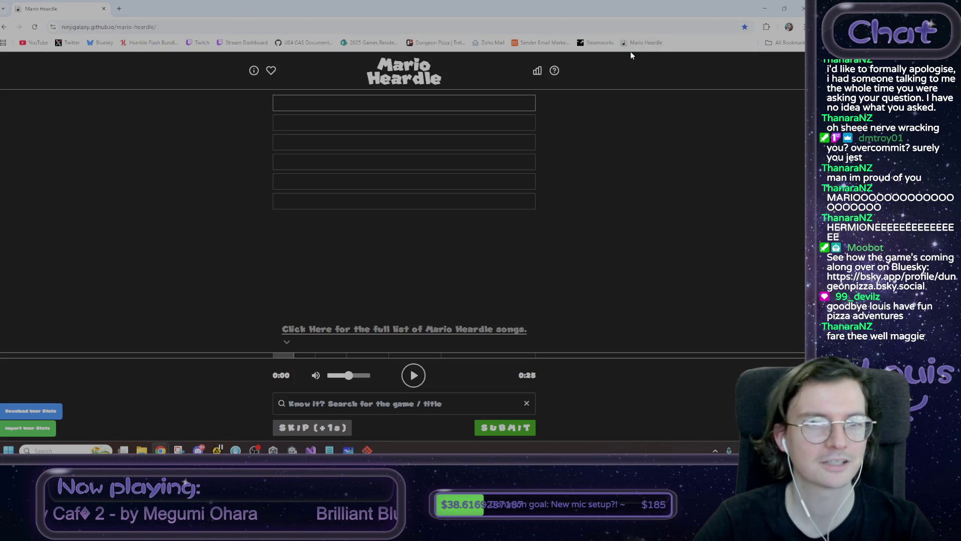
{"action": "mouse_move", "coordinate": [349, 375]}
{"action": "left_mouse_down"}
{"action": "mouse_move", "coordinate": [339, 376]}
{"action": "mouse_move", "coordinate": [429, 376]}
{"action": "left_mouse_up"}
Play the intro clip several times, then pick Modeler Rocket (Digital Diamonds) as the guess.
{"action": "left_click", "coordinate": [423, 376]}
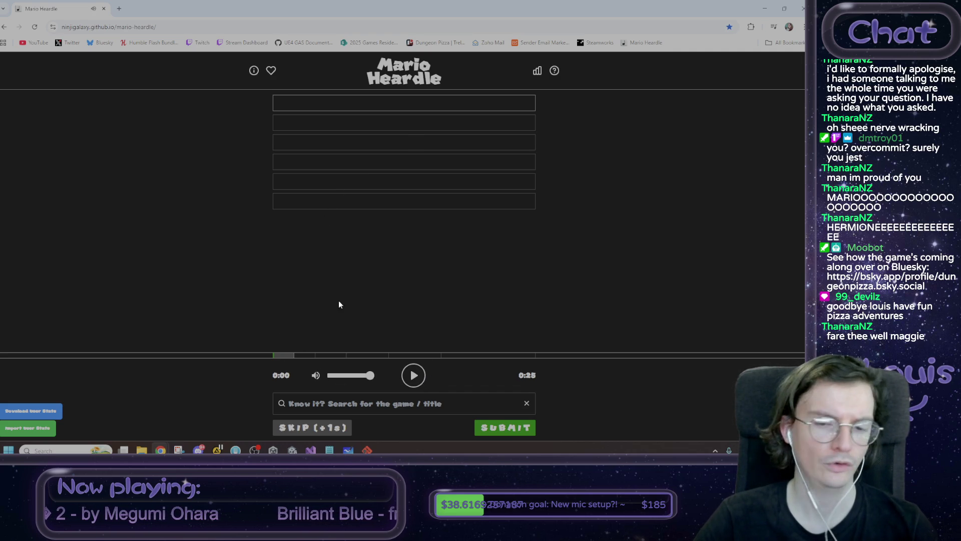
{"action": "left_click", "coordinate": [413, 376]}
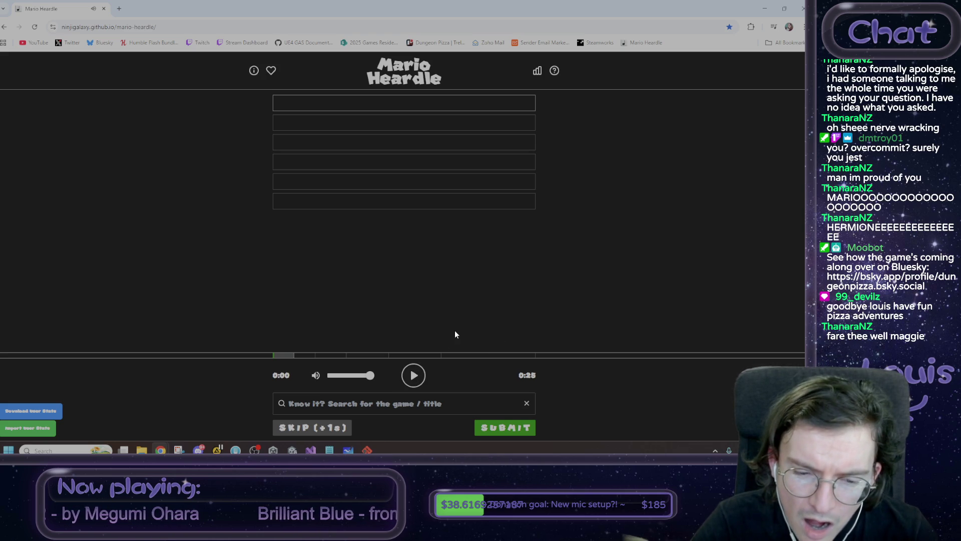
{"action": "left_click", "coordinate": [415, 381]}
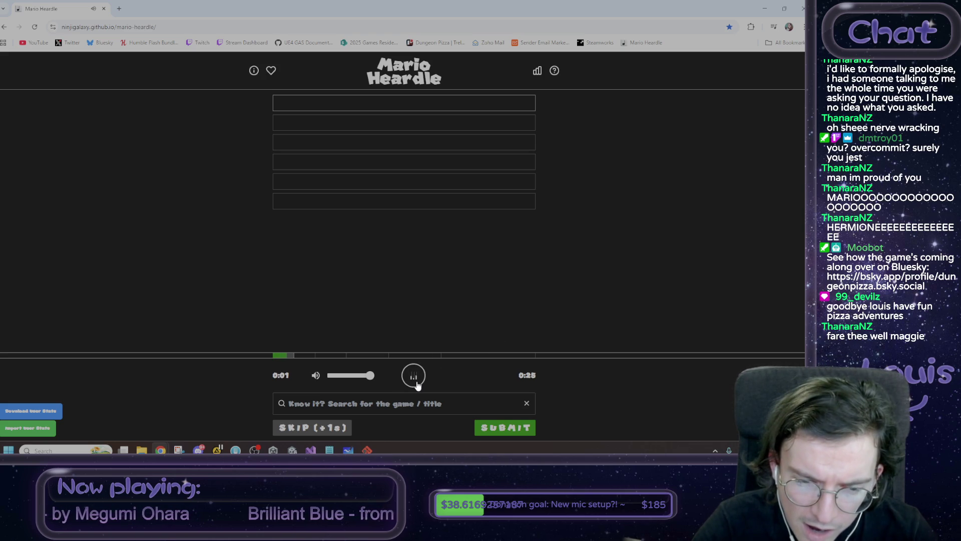
{"action": "left_click", "coordinate": [415, 381]}
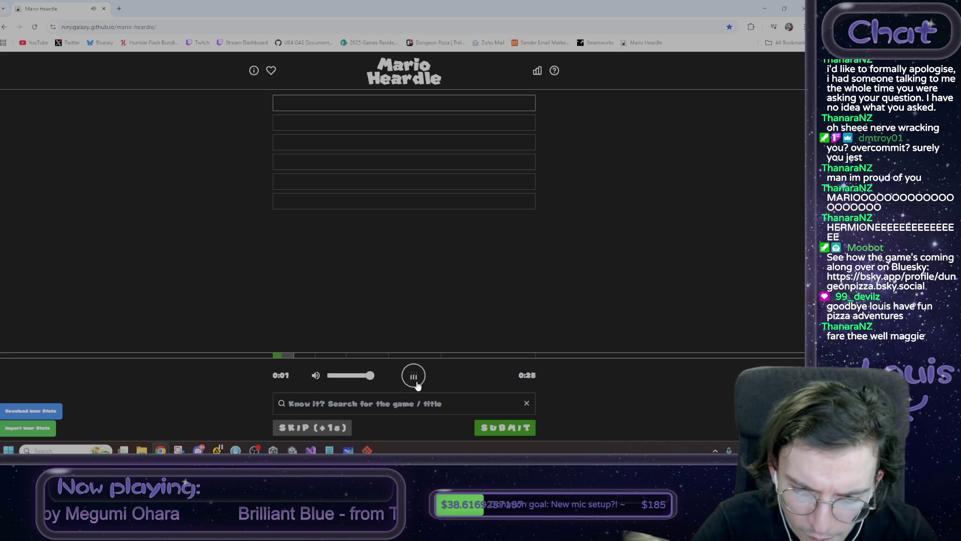
{"action": "left_click", "coordinate": [417, 382]}
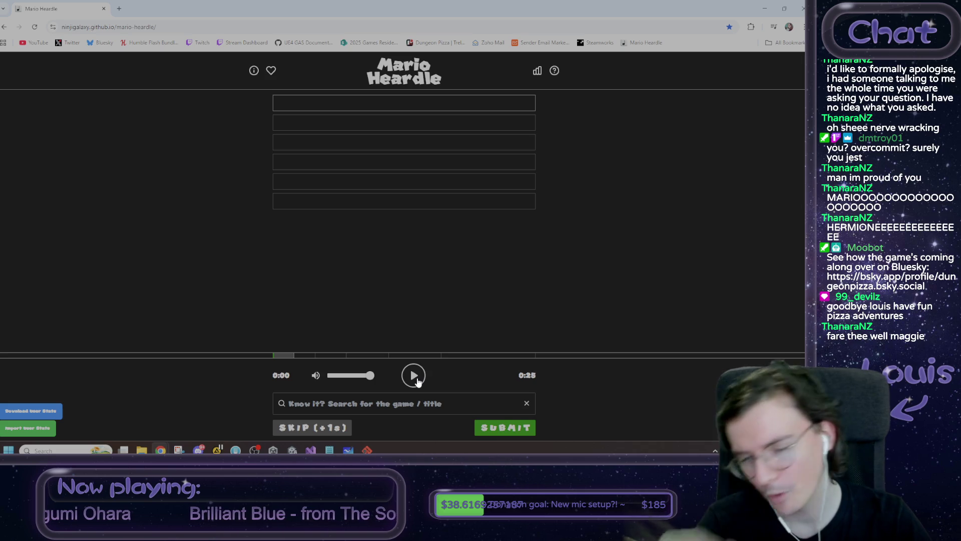
{"action": "left_click", "coordinate": [418, 381]}
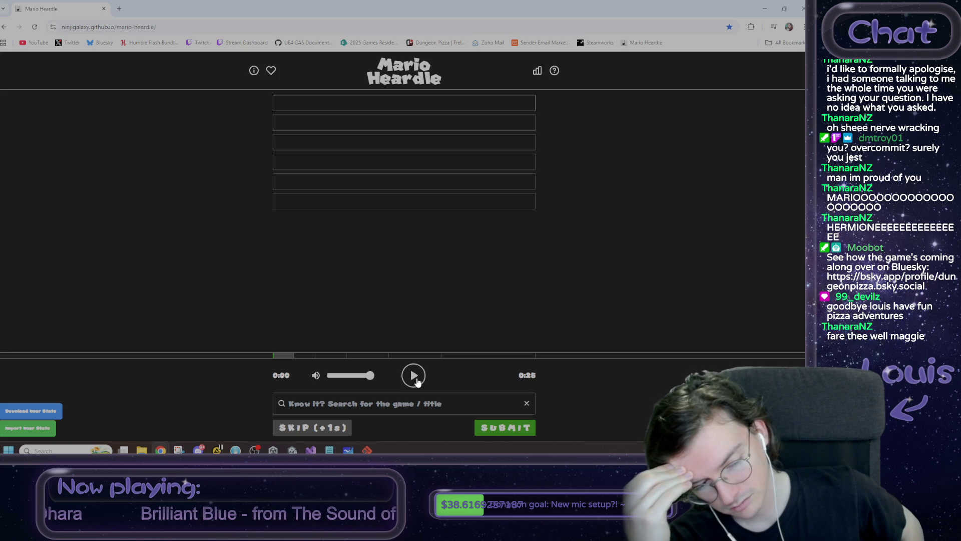
{"action": "left_click", "coordinate": [427, 310]}
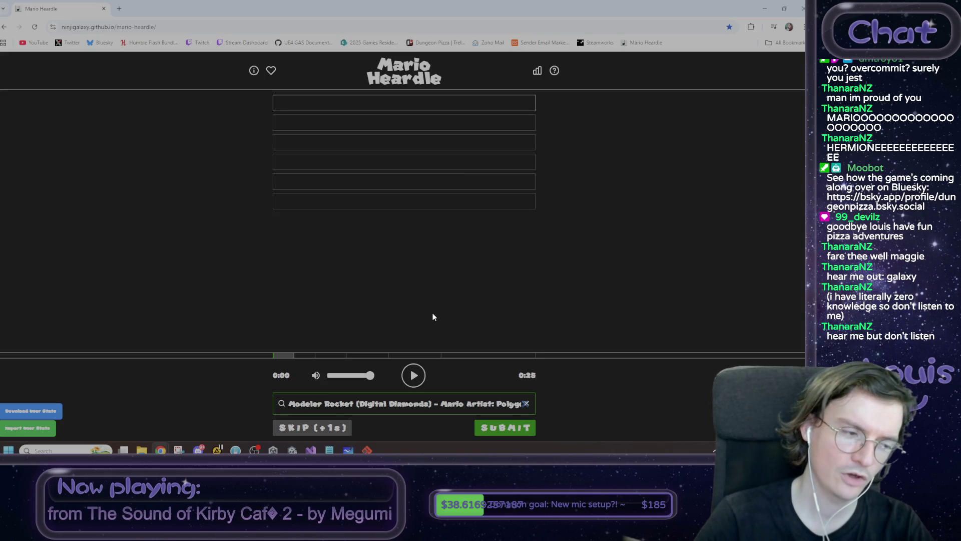
Submit Modeler Rocket as the first guess and listen to the lengthened two-second clip.
{"action": "left_click", "coordinate": [501, 428]}
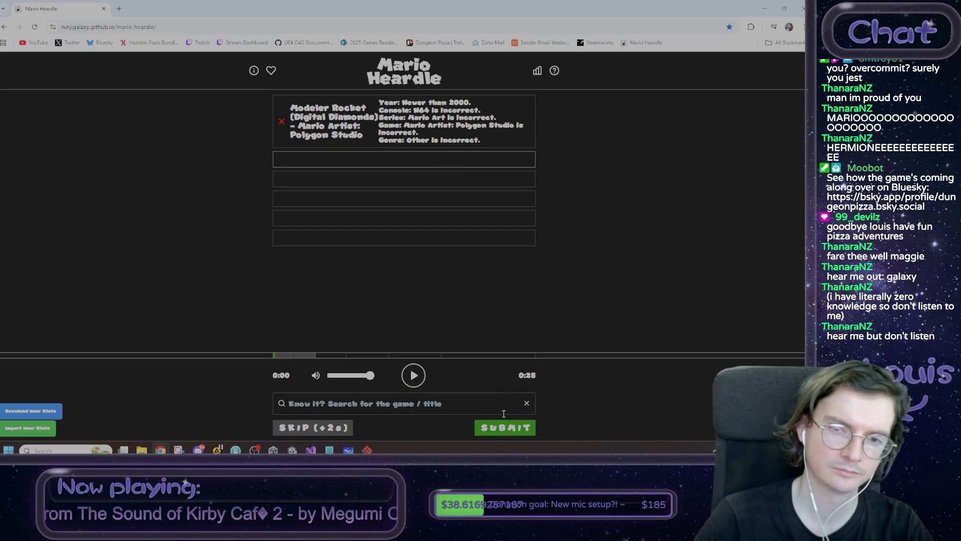
{"action": "mouse_move", "coordinate": [402, 102]}
{"action": "left_mouse_down"}
{"action": "mouse_move", "coordinate": [466, 101]}
{"action": "mouse_move", "coordinate": [440, 110]}
{"action": "mouse_move", "coordinate": [458, 110]}
{"action": "left_mouse_up"}
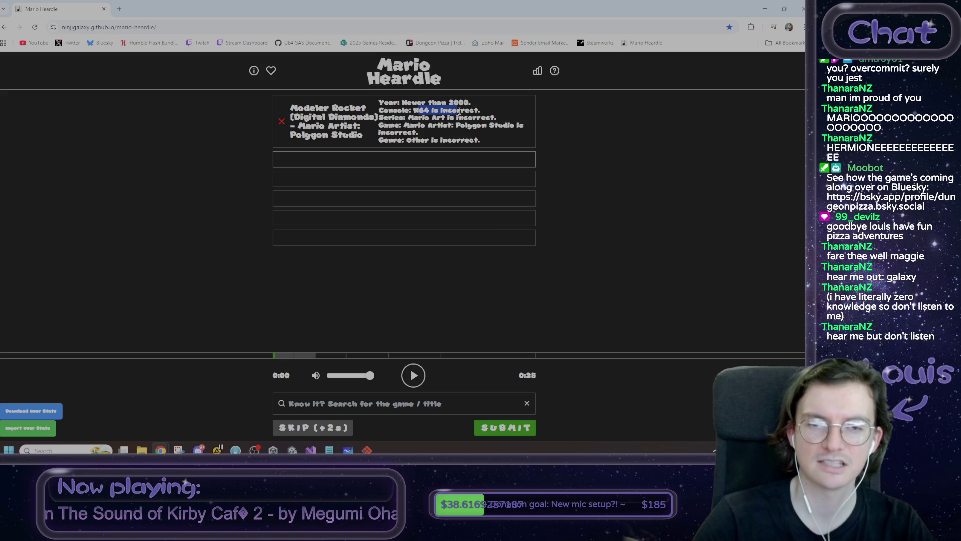
{"action": "left_click", "coordinate": [595, 243]}
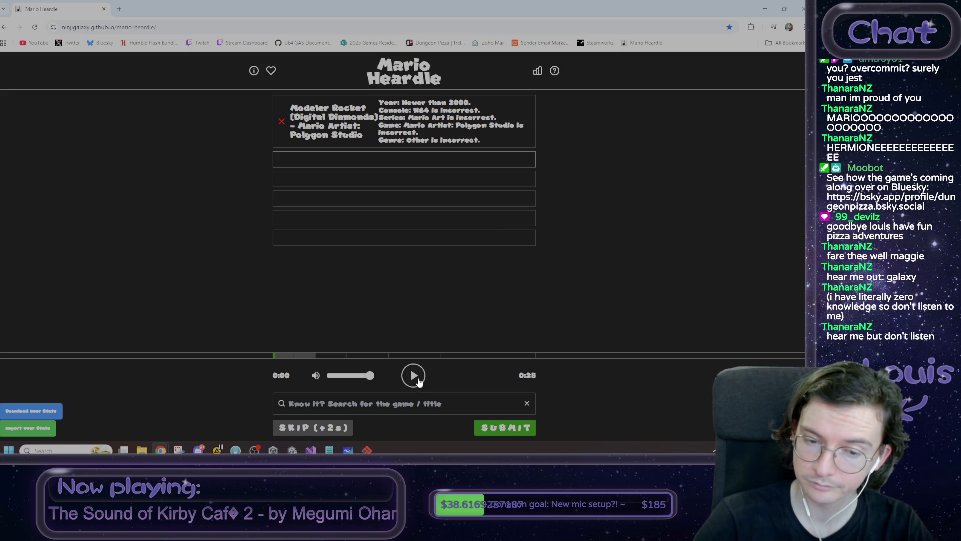
{"action": "left_click", "coordinate": [419, 381]}
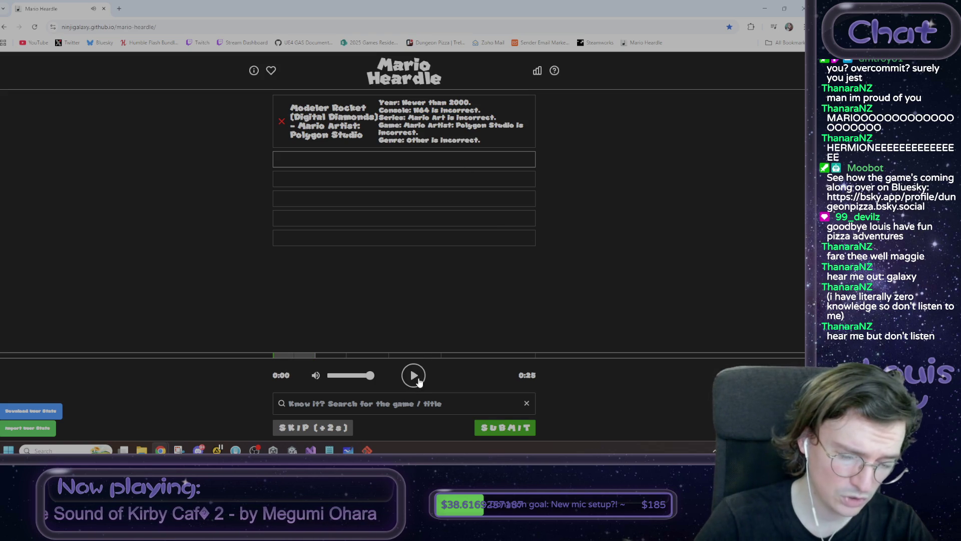
{"action": "left_click", "coordinate": [420, 382]}
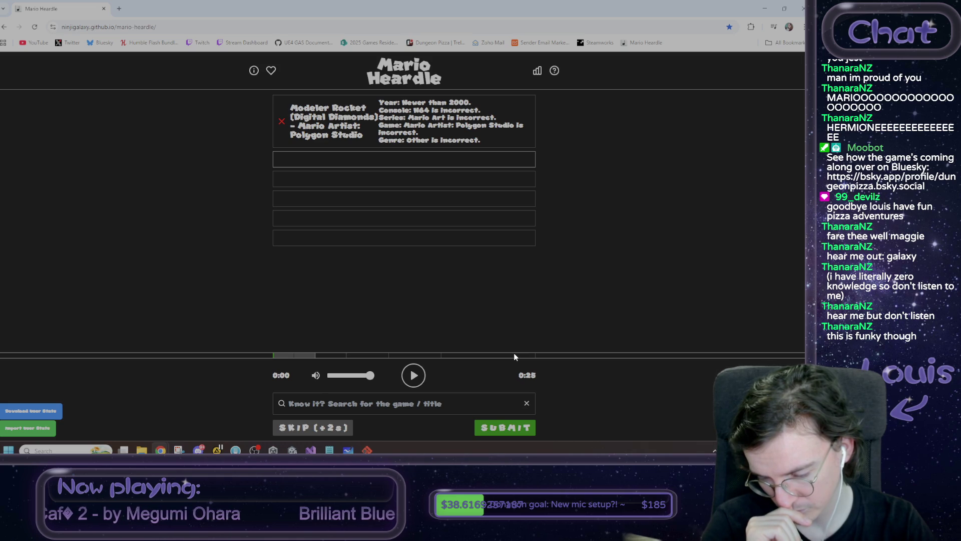
Search 'dance dance' and submit Main Menu - Dance Dance Revolution: Mario Mix.
{"action": "left_click", "coordinate": [417, 405]}
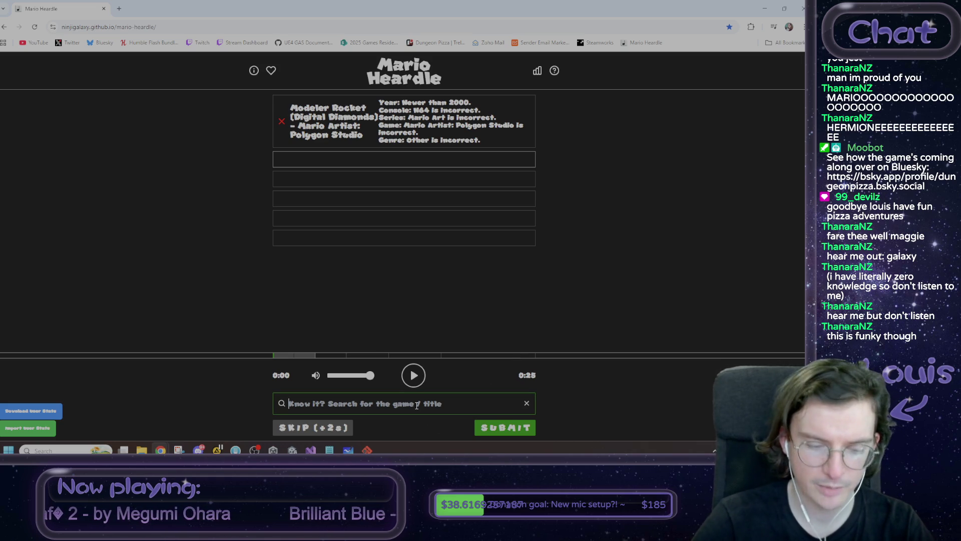
{"action": "type", "text": "dance dance"}
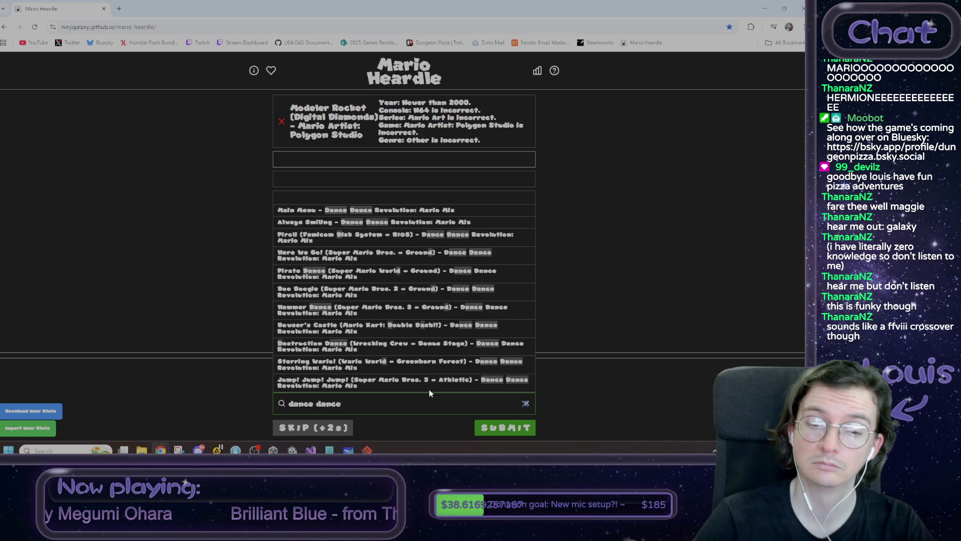
{"action": "left_click", "coordinate": [369, 210]}
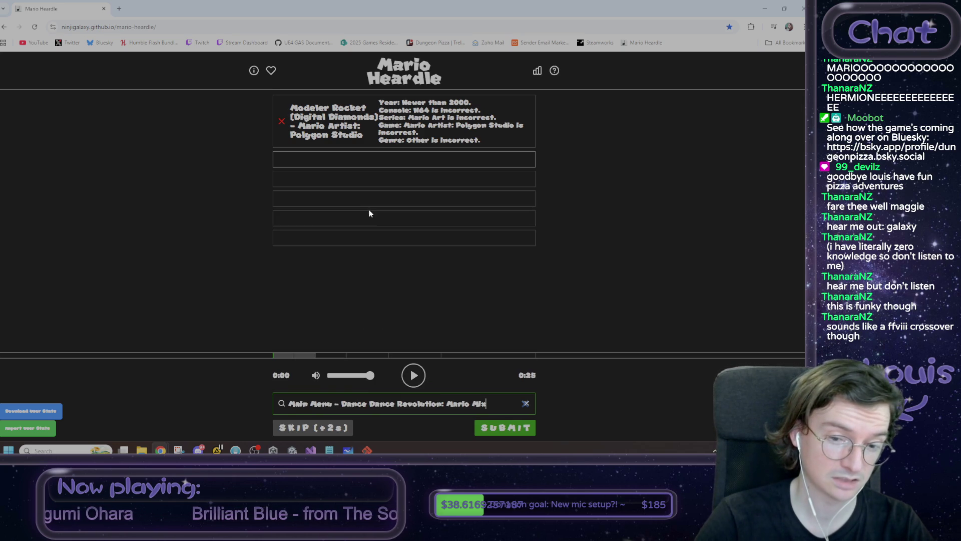
{"action": "left_click", "coordinate": [508, 433]}
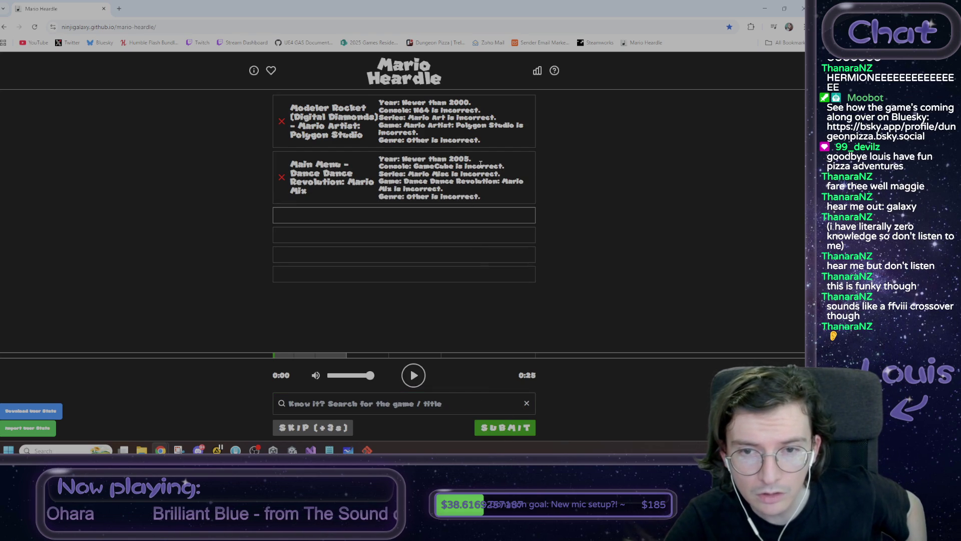
Replay the mystery clip and review the first two guesses' console and series hints.
{"action": "left_click", "coordinate": [408, 383]}
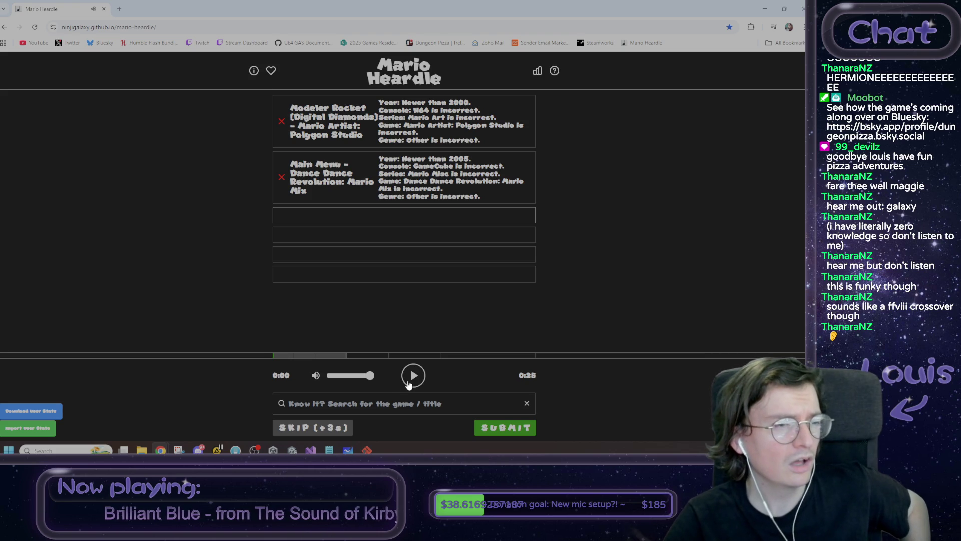
{"action": "left_click", "coordinate": [408, 380]}
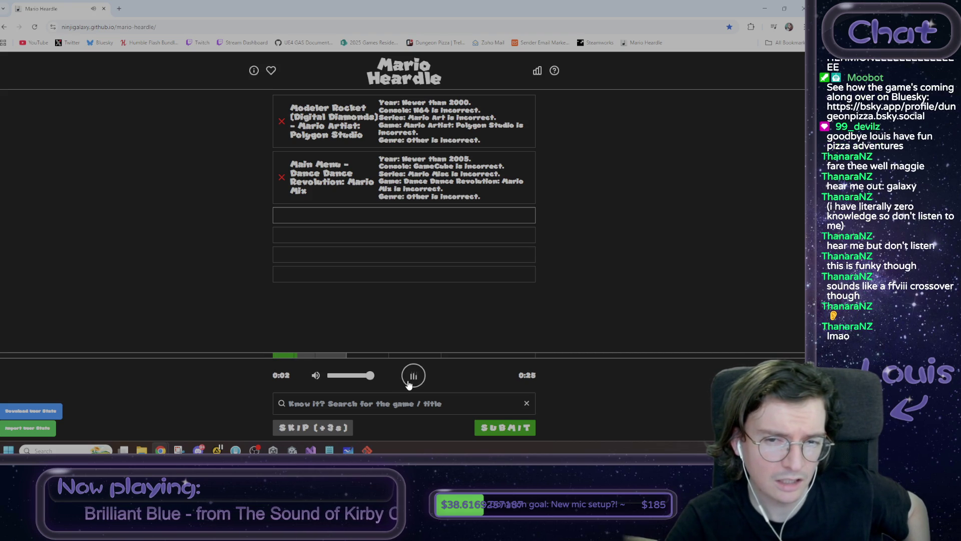
{"action": "mouse_move", "coordinate": [450, 174]}
{"action": "left_mouse_down"}
{"action": "mouse_move", "coordinate": [476, 165]}
{"action": "mouse_move", "coordinate": [399, 165]}
{"action": "mouse_move", "coordinate": [420, 164]}
{"action": "left_mouse_up"}
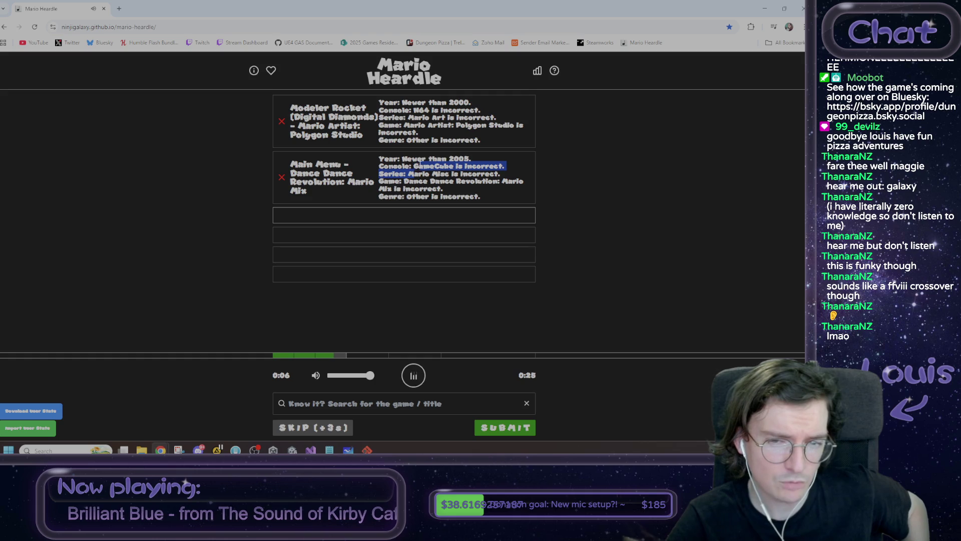
{"action": "left_click", "coordinate": [471, 155]}
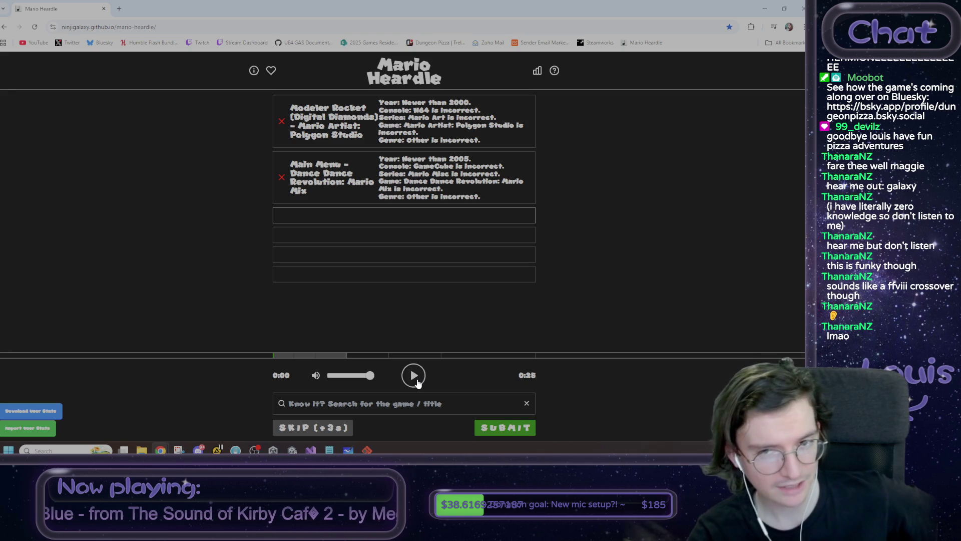
{"action": "left_click_drag", "start_coordinate": [408, 117], "coordinate": [426, 104]}
{"action": "left_click", "coordinate": [419, 103]}
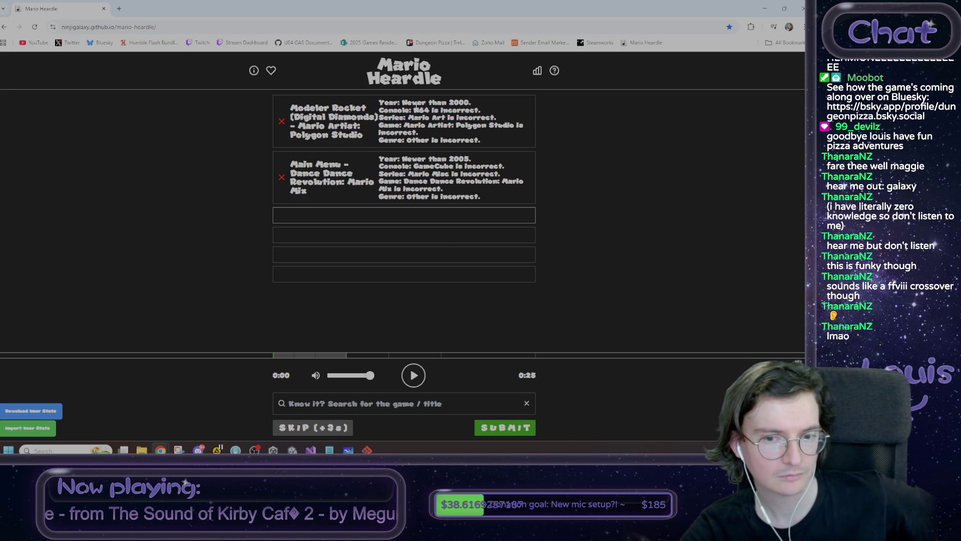
{"action": "left_click", "coordinate": [419, 371]}
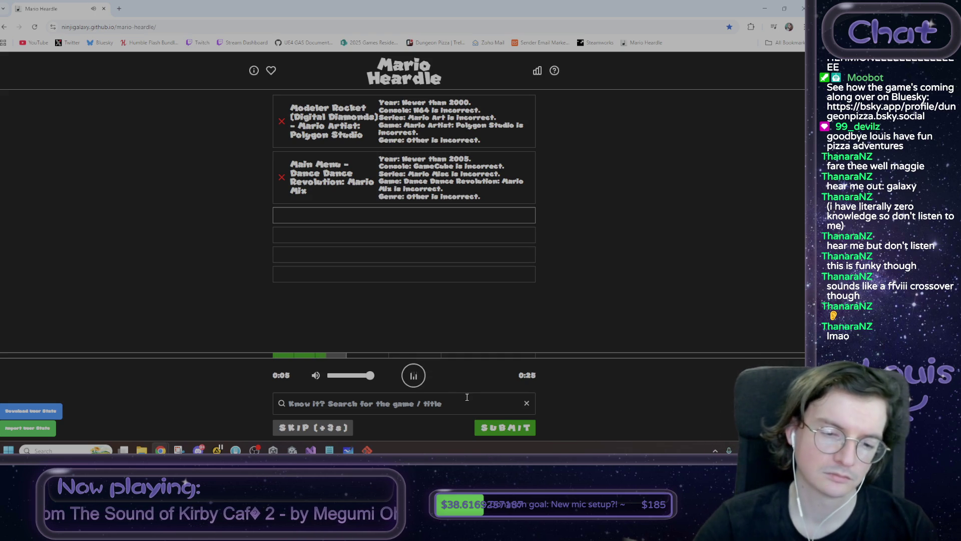
Search 'mario kart arcade' and submit Main Menu - Mario Kart Arcade GP 2.
{"action": "left_click", "coordinate": [374, 404]}
{"action": "type", "text": "mario"}
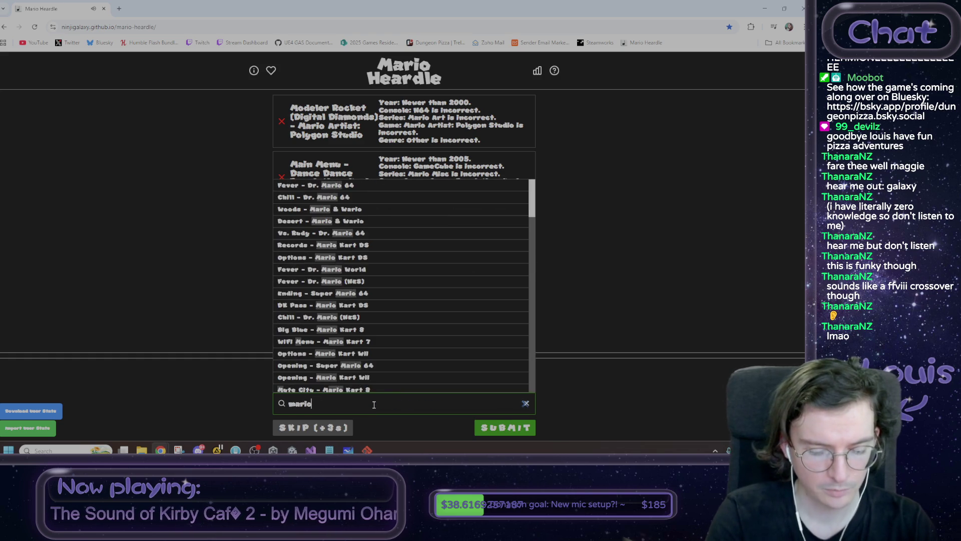
{"action": "type", "text": " kart arcade"}
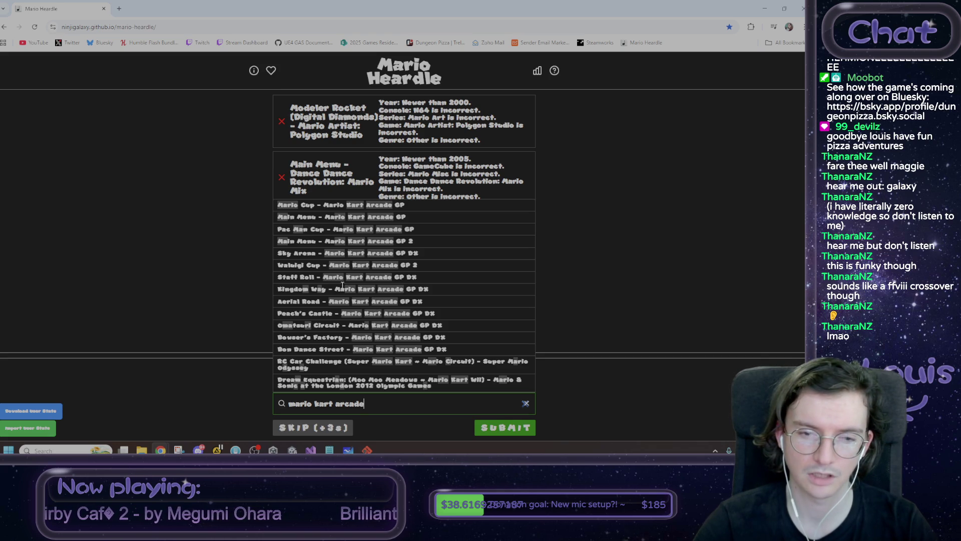
{"action": "left_click", "coordinate": [346, 241]}
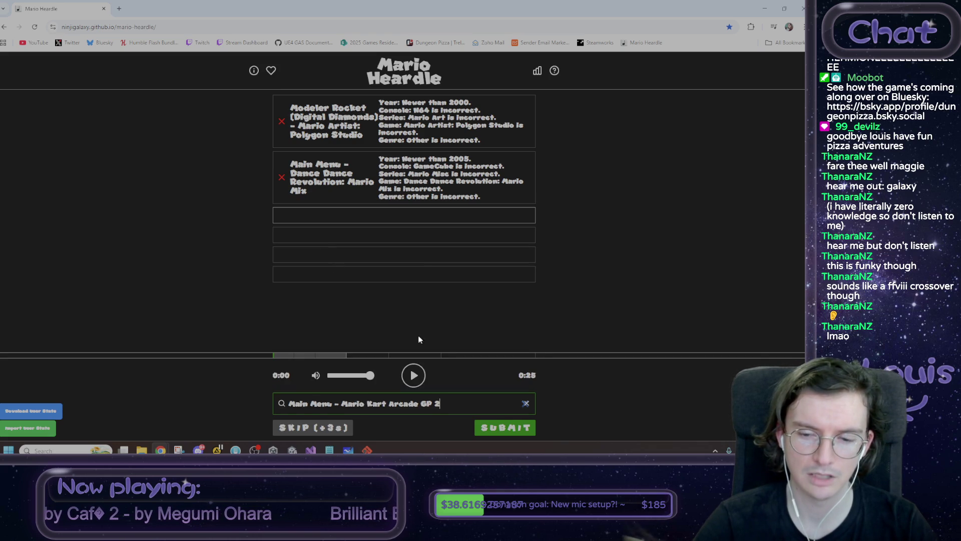
{"action": "left_click", "coordinate": [503, 430]}
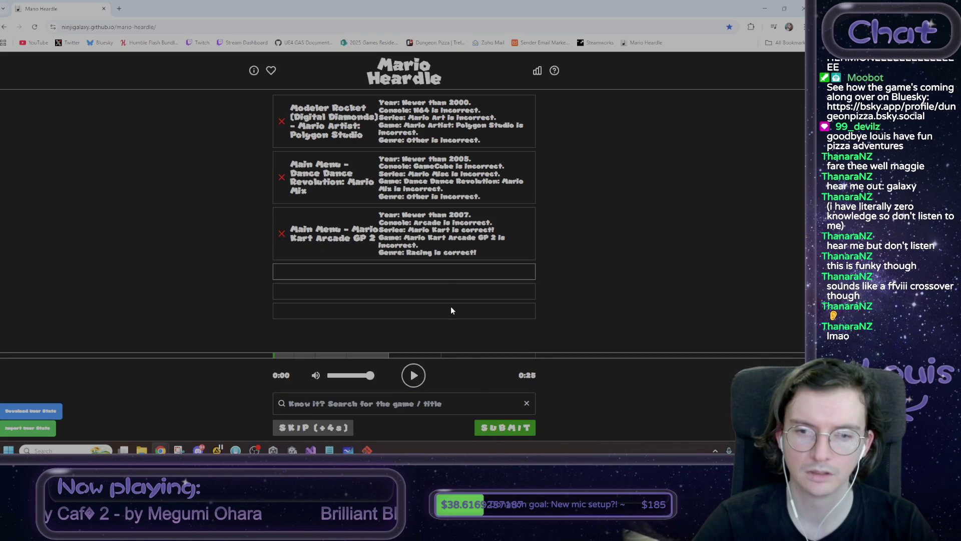
Review the new hints: Mario Kart series correct, newer than 2007, Arcade incorrect, and replay the clip.
{"action": "mouse_move", "coordinate": [411, 238]}
{"action": "left_mouse_down"}
{"action": "mouse_move", "coordinate": [443, 229]}
{"action": "mouse_move", "coordinate": [410, 229]}
{"action": "mouse_move", "coordinate": [495, 228]}
{"action": "left_mouse_up"}
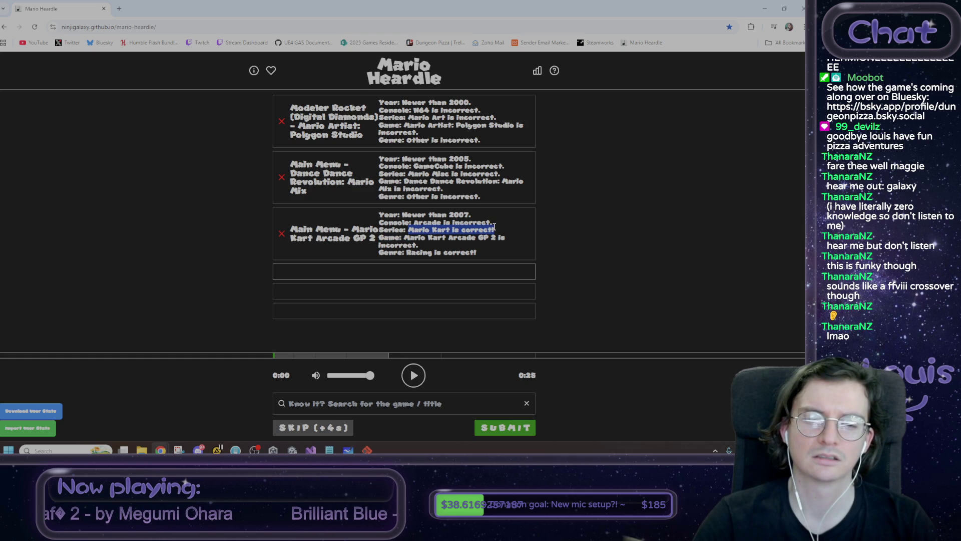
{"action": "left_click_drag", "start_coordinate": [403, 217], "coordinate": [473, 214]}
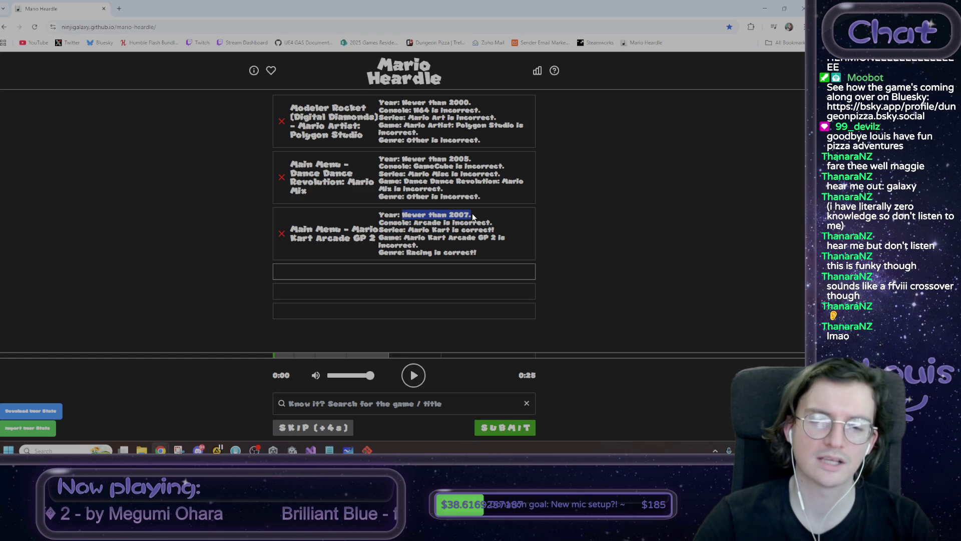
{"action": "left_click", "coordinate": [472, 213]}
{"action": "left_click_drag", "start_coordinate": [413, 222], "coordinate": [493, 225]}
{"action": "left_click", "coordinate": [413, 377]}
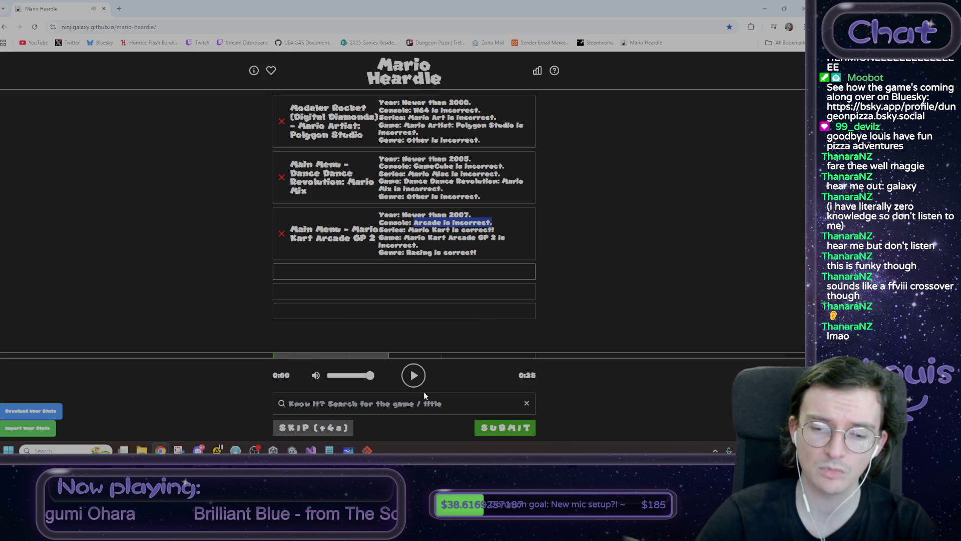
{"action": "left_click", "coordinate": [420, 409]}
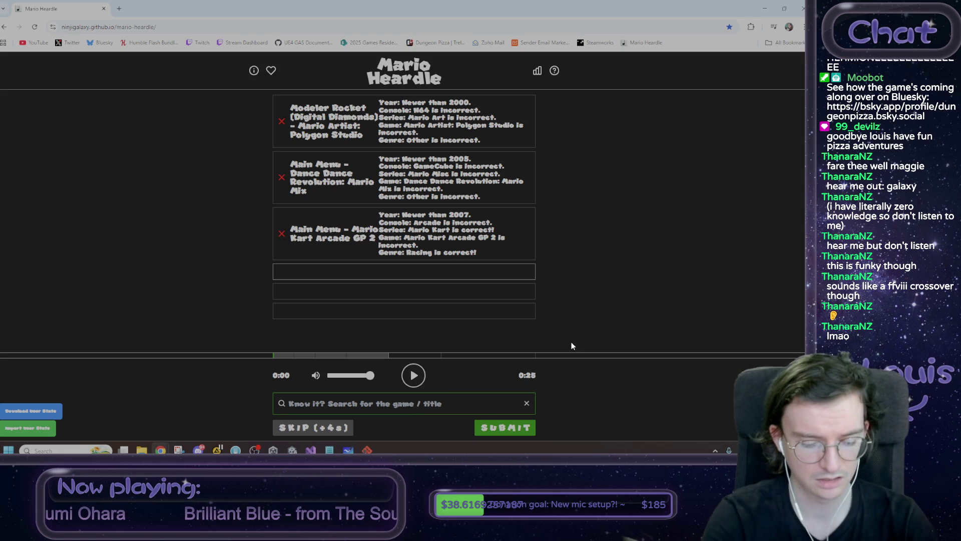
Search 'mario kart 7' and submit Spectating - Mario Kart 7 as the fourth guess.
{"action": "type", "text": "mar"}
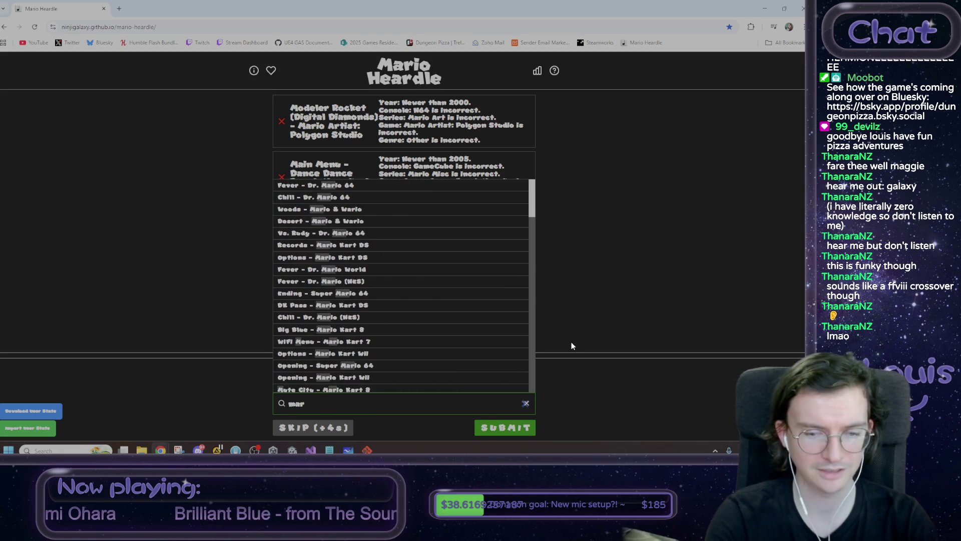
{"action": "type", "text": "io kart"}
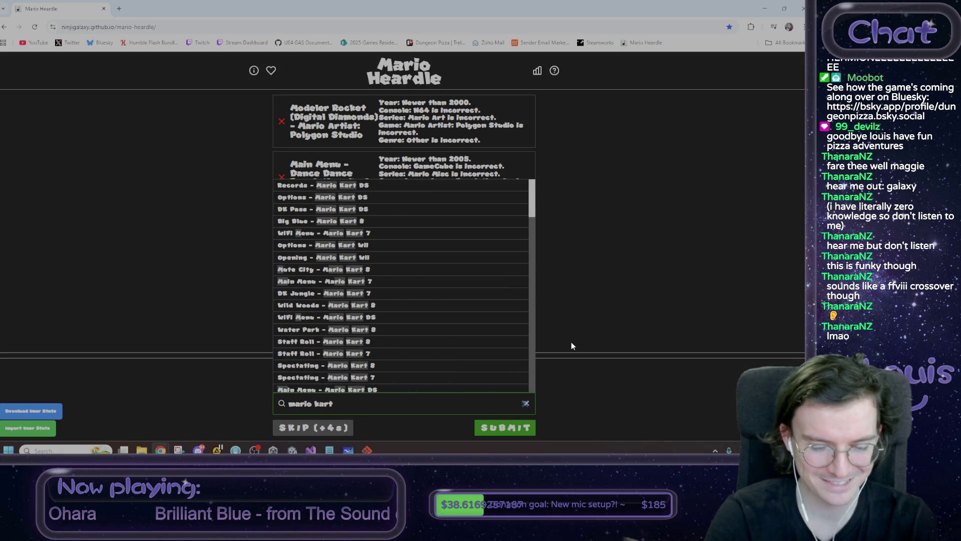
{"action": "type", "text": " 7"}
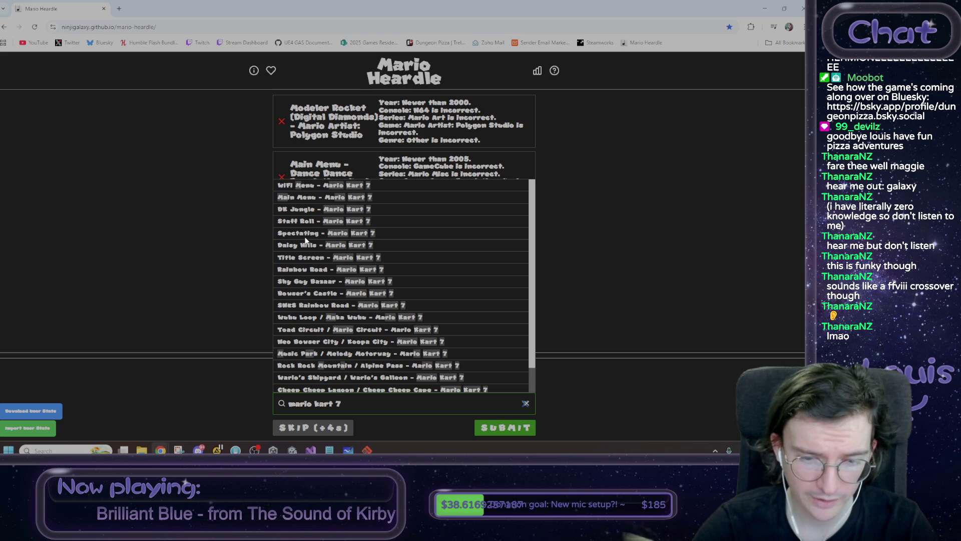
{"action": "scroll", "coordinate": [307, 241], "scroll_direction": "down", "scroll_amount": 1}
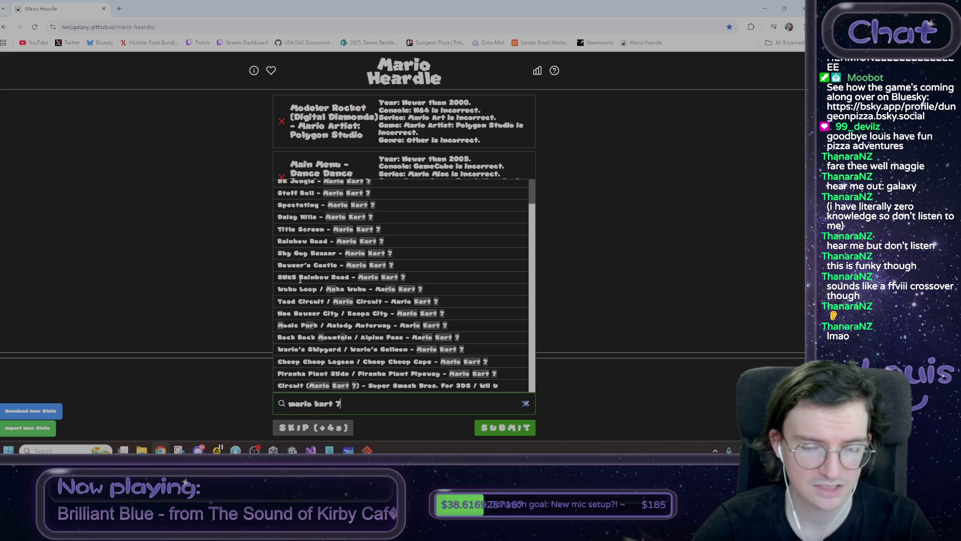
{"action": "scroll", "coordinate": [301, 270], "scroll_direction": "up", "scroll_amount": 1}
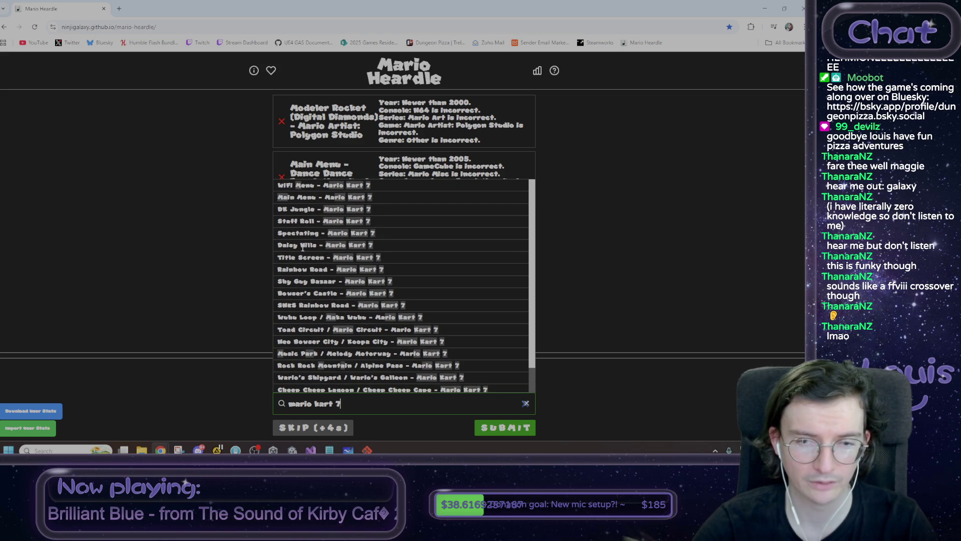
{"action": "left_click", "coordinate": [310, 233]}
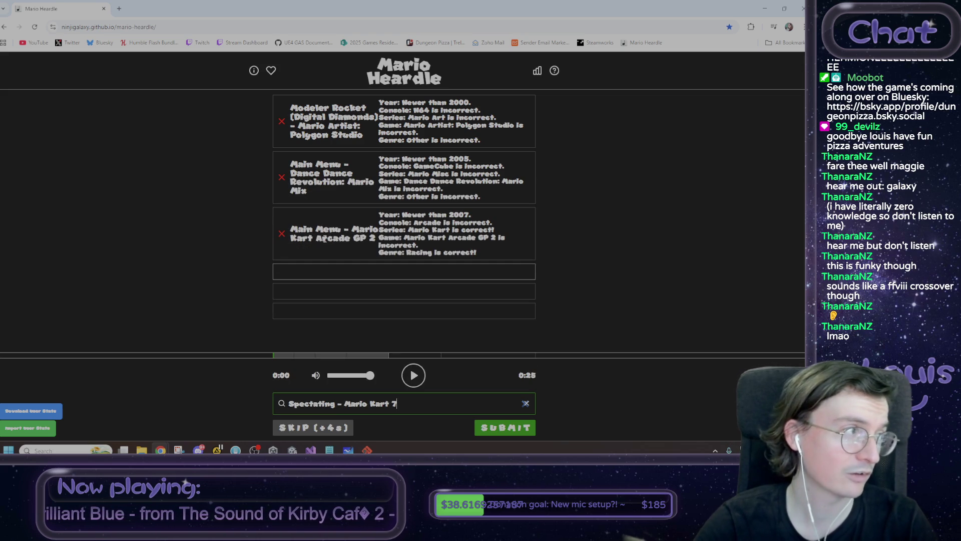
{"action": "left_click", "coordinate": [505, 435]}
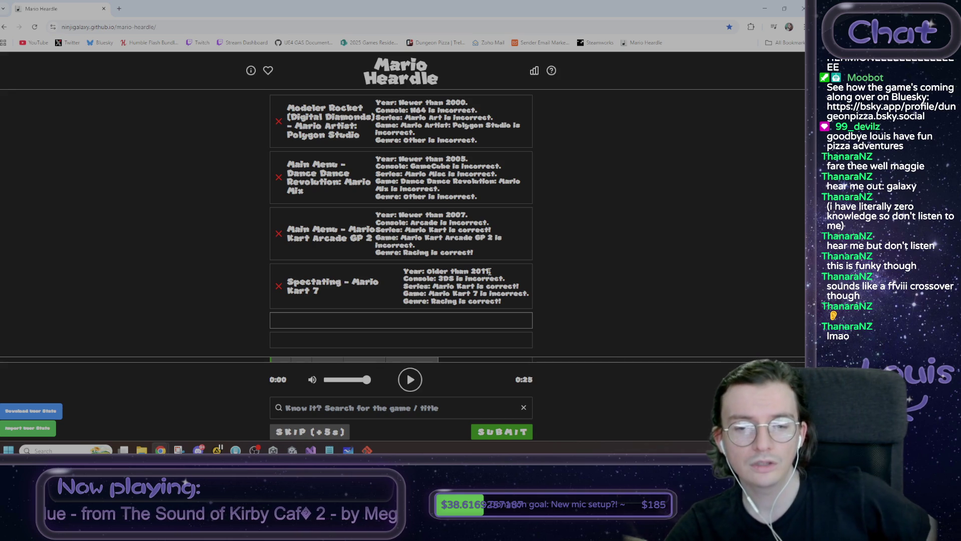
{"action": "left_click_drag", "start_coordinate": [491, 271], "coordinate": [422, 268]}
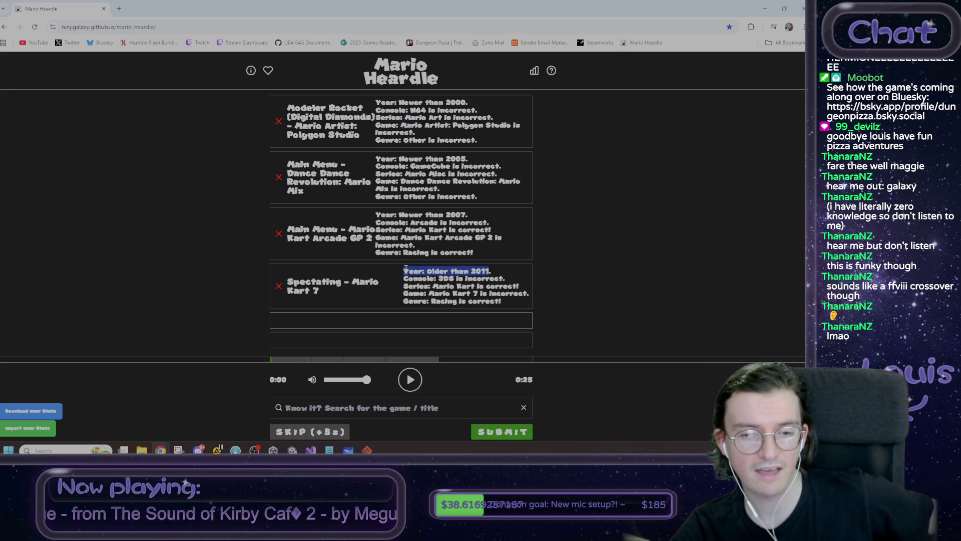
{"action": "left_click", "coordinate": [406, 268]}
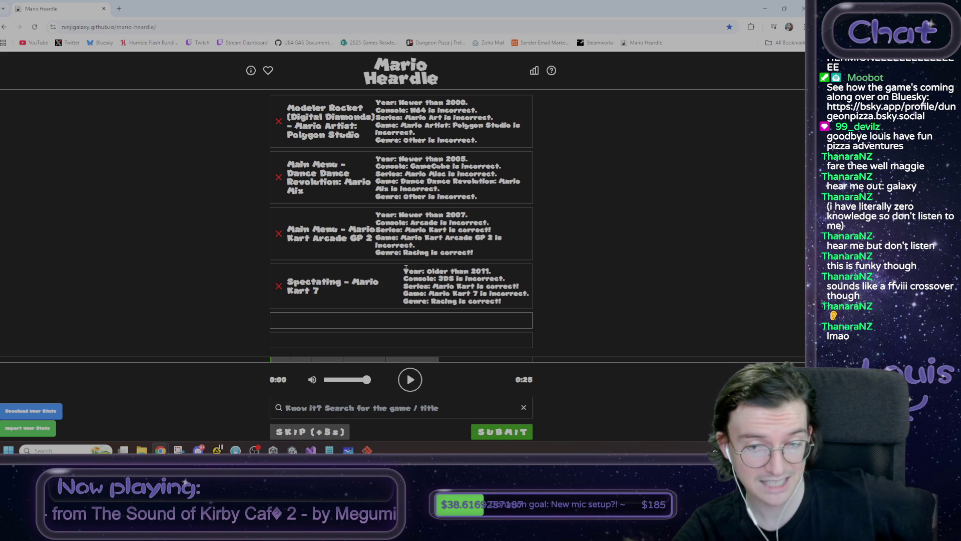
{"action": "left_click", "coordinate": [419, 383]}
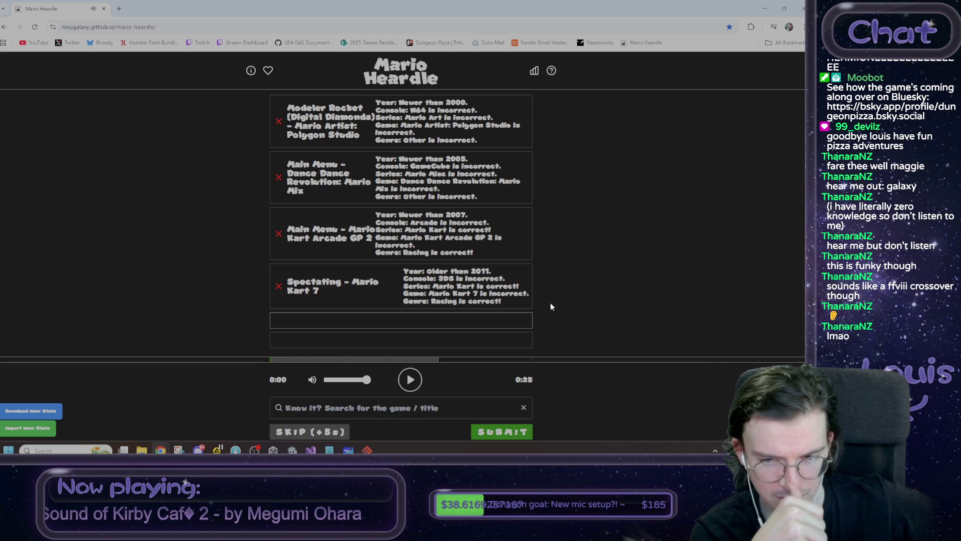
Search 'mario kart ds', pick Boss Battle - Mario Kart DS from the list, and submit it.
{"action": "left_click", "coordinate": [397, 406]}
{"action": "type", "text": "mario kar"}
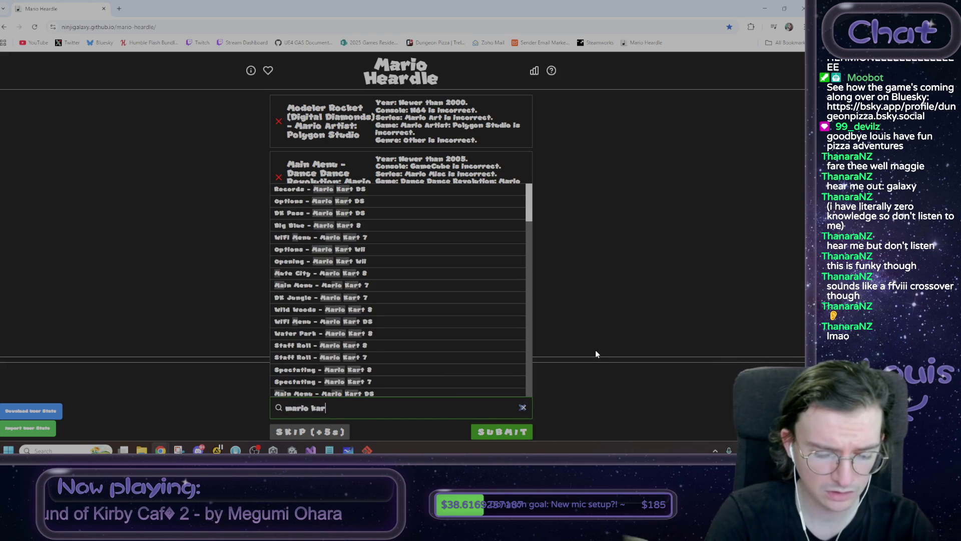
{"action": "type", "text": "t ds"}
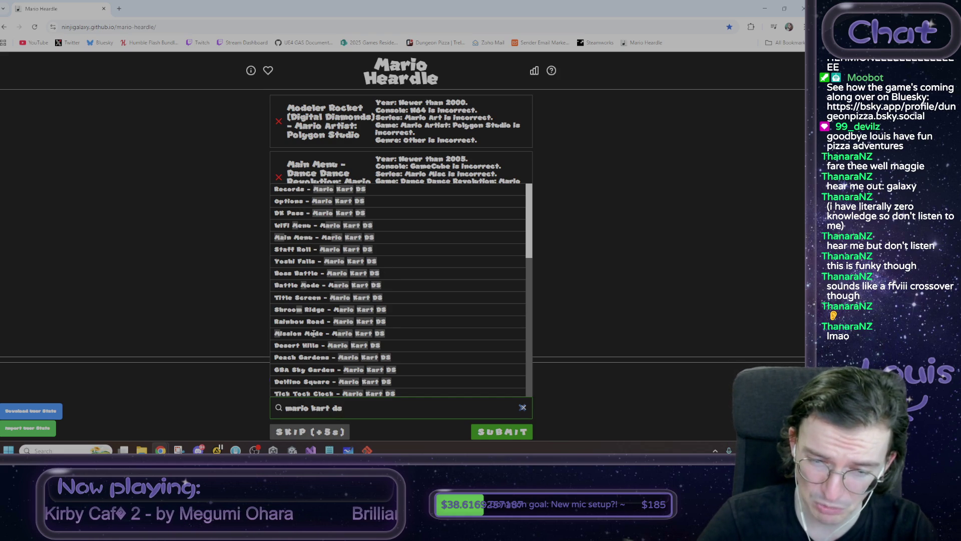
{"action": "scroll", "coordinate": [313, 333], "scroll_direction": "down", "scroll_amount": 2}
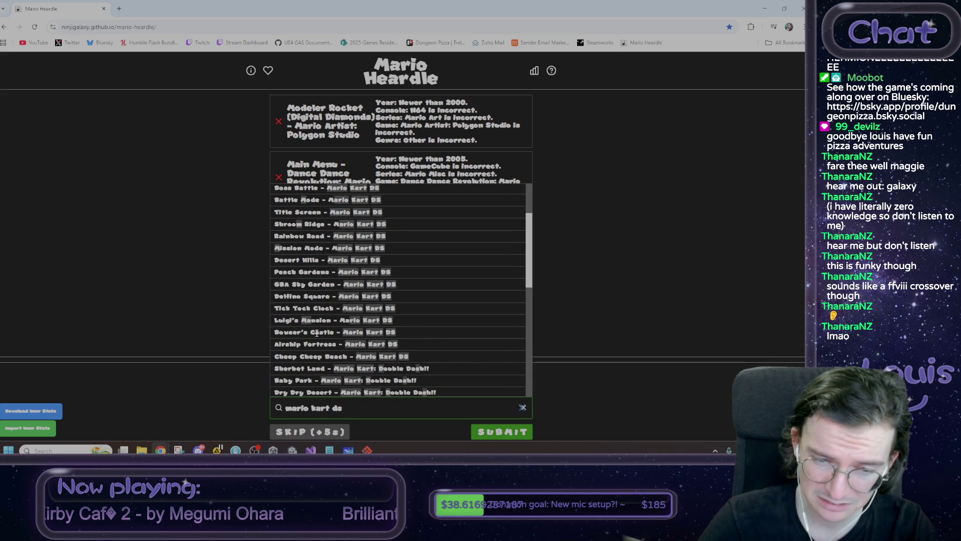
{"action": "scroll", "coordinate": [317, 333], "scroll_direction": "down", "scroll_amount": 3}
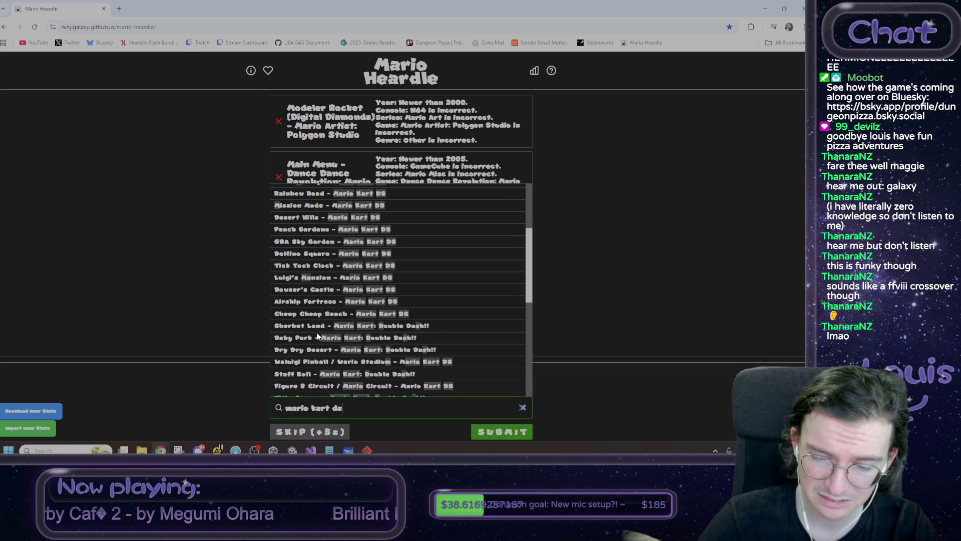
{"action": "scroll", "coordinate": [317, 333], "scroll_direction": "down", "scroll_amount": 3}
{"action": "scroll", "coordinate": [318, 332], "scroll_direction": "up", "scroll_amount": 2}
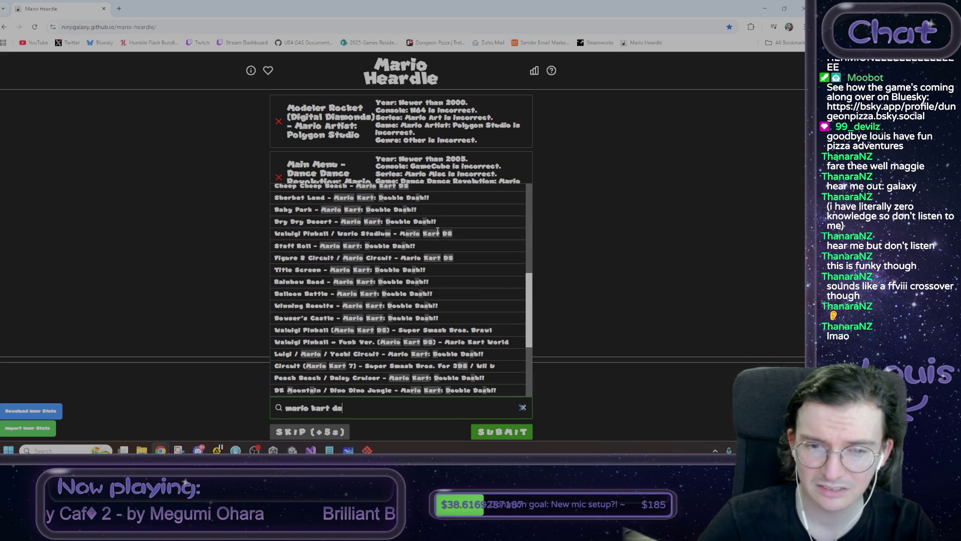
{"action": "scroll", "coordinate": [443, 262], "scroll_direction": "down", "scroll_amount": 1}
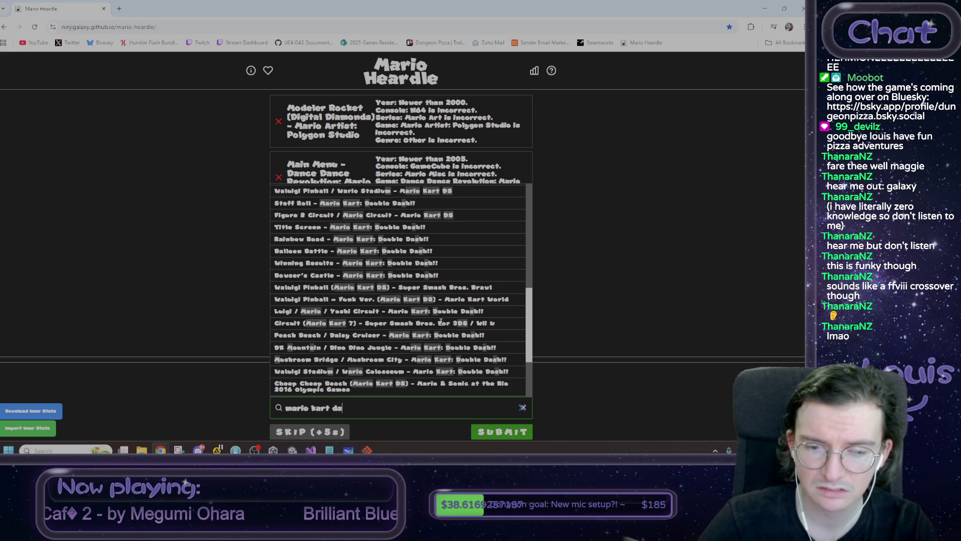
{"action": "scroll", "coordinate": [441, 321], "scroll_direction": "up", "scroll_amount": 5}
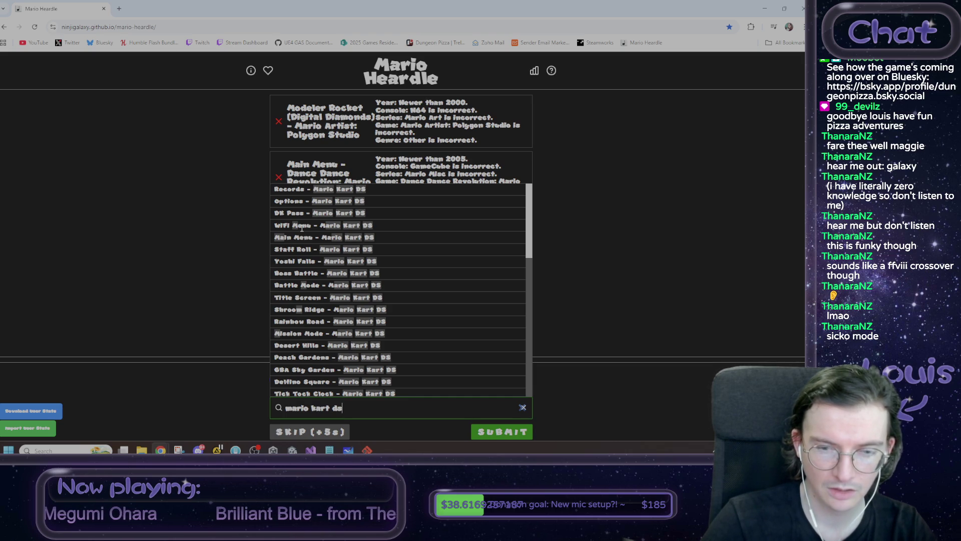
{"action": "left_click", "coordinate": [296, 273]}
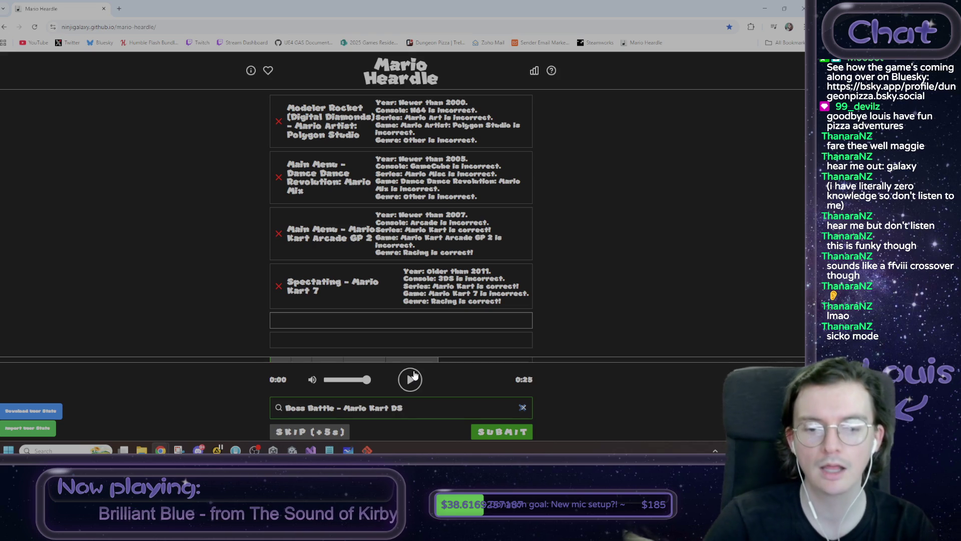
{"action": "left_click_drag", "start_coordinate": [287, 408], "coordinate": [429, 407]}
{"action": "left_click", "coordinate": [429, 407]}
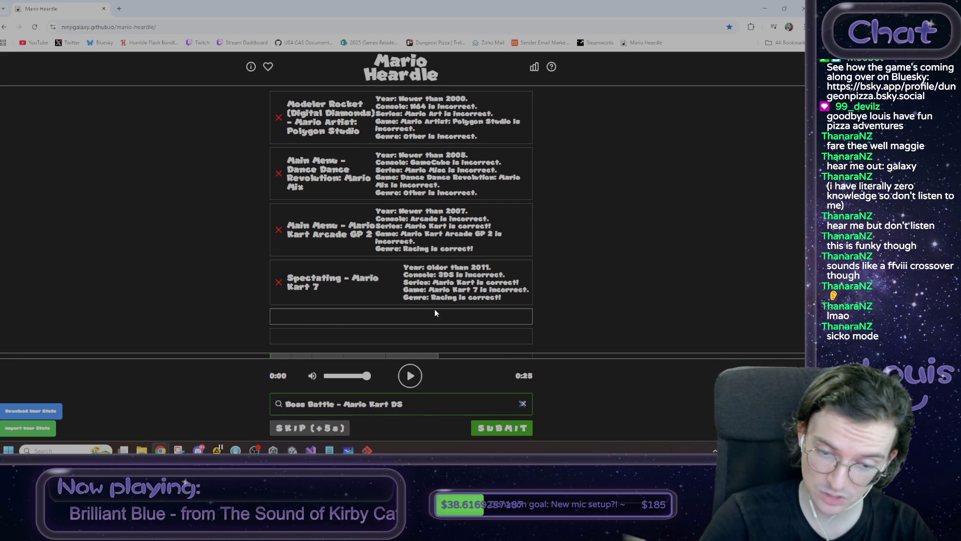
{"action": "key", "text": "Return"}
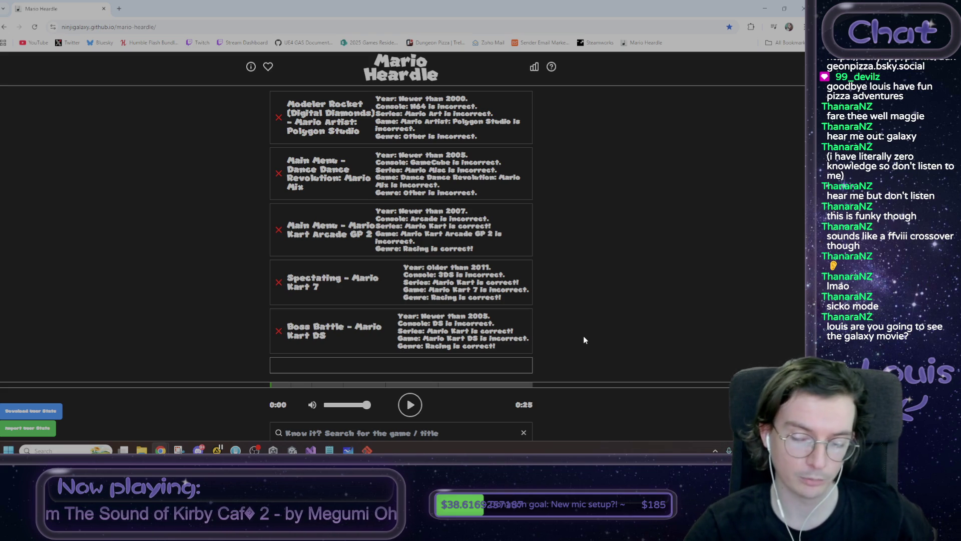
Replay the mystery clip, now extended to 25 seconds, after the Boss Battle guess.
{"action": "left_click", "coordinate": [410, 406]}
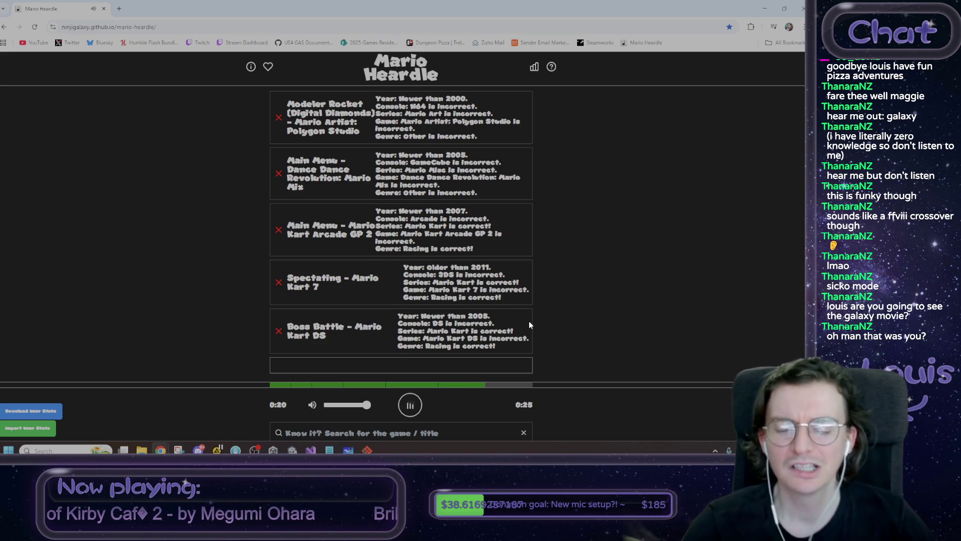
{"action": "scroll", "coordinate": [529, 324], "scroll_direction": "down", "scroll_amount": 1}
Search 'mario kart wii' and browse the Mario Kart Wii title suggestions.
{"action": "left_click", "coordinate": [419, 405]}
{"action": "type", "text": "mario kart wii"}
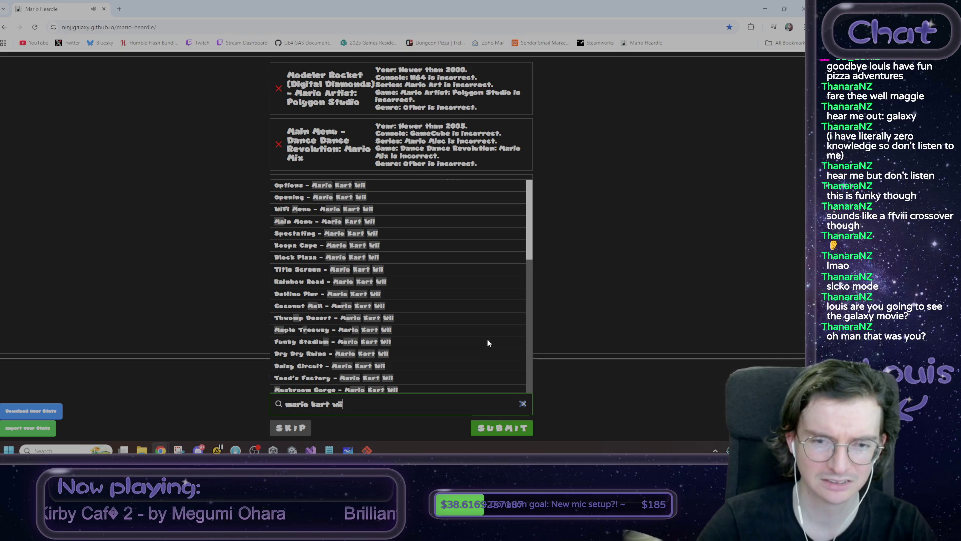
{"action": "left_click", "coordinate": [623, 321]}
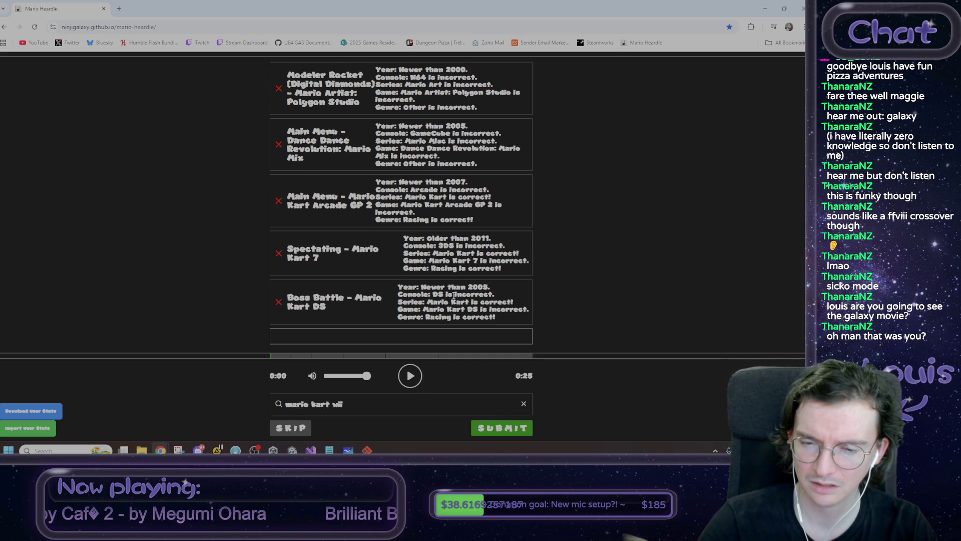
{"action": "left_click", "coordinate": [369, 403]}
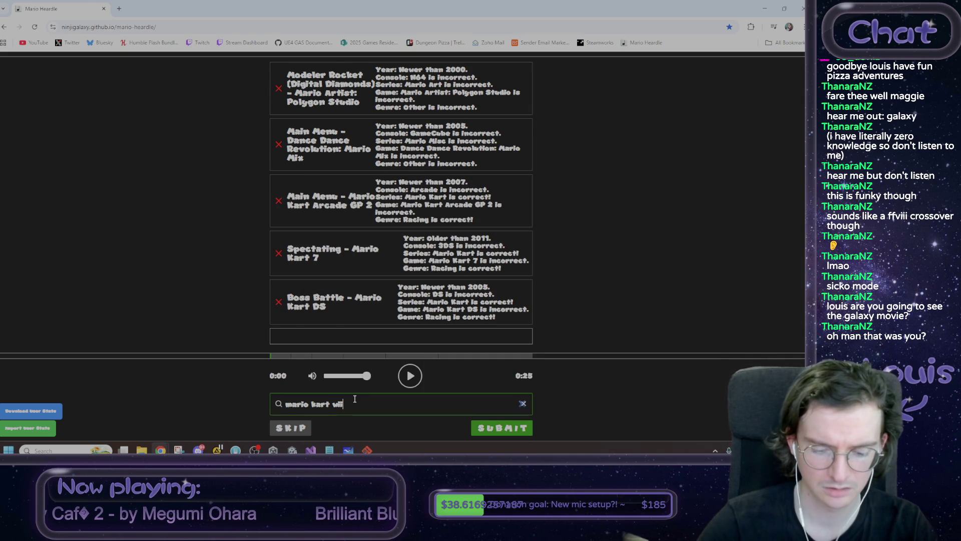
{"action": "left_click", "coordinate": [355, 399]}
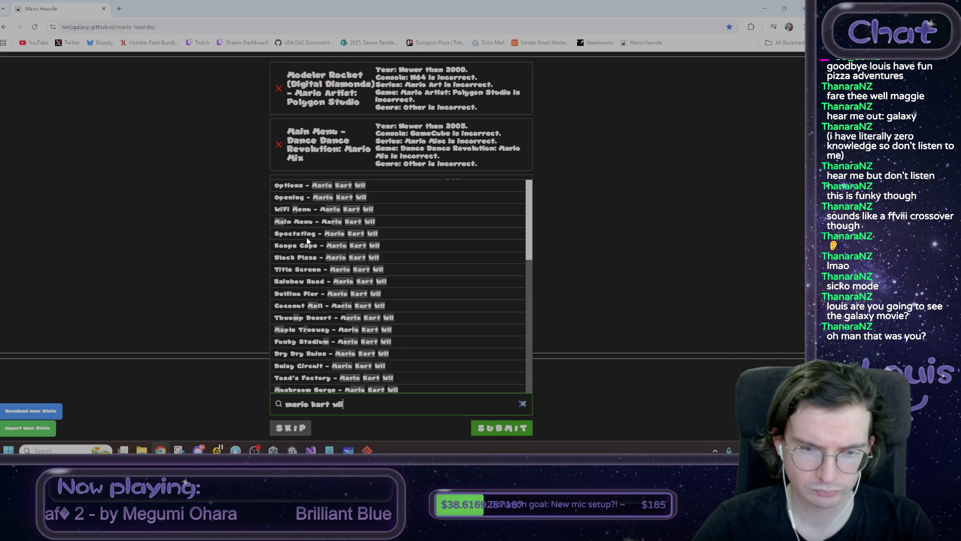
{"action": "scroll", "coordinate": [313, 279], "scroll_direction": "down", "scroll_amount": 2}
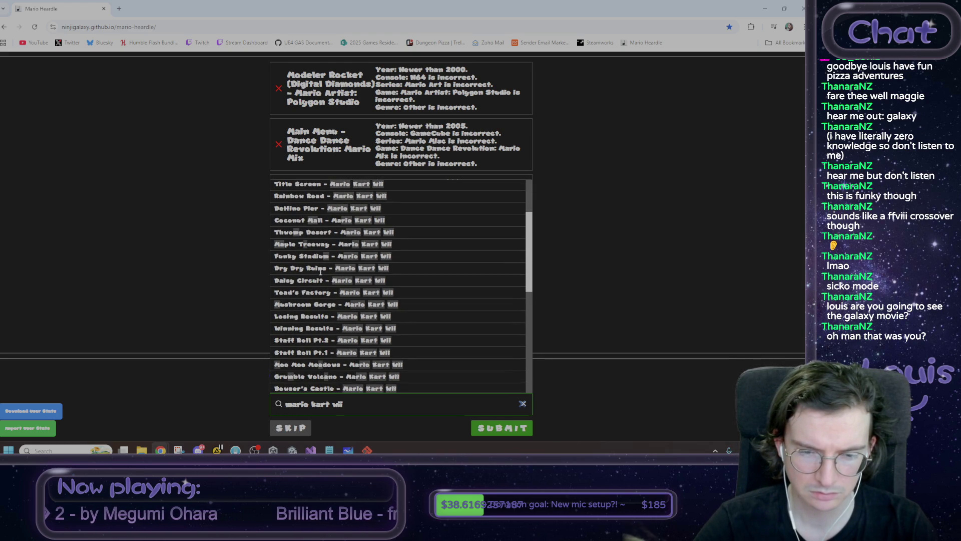
{"action": "scroll", "coordinate": [319, 312], "scroll_direction": "down", "scroll_amount": 3}
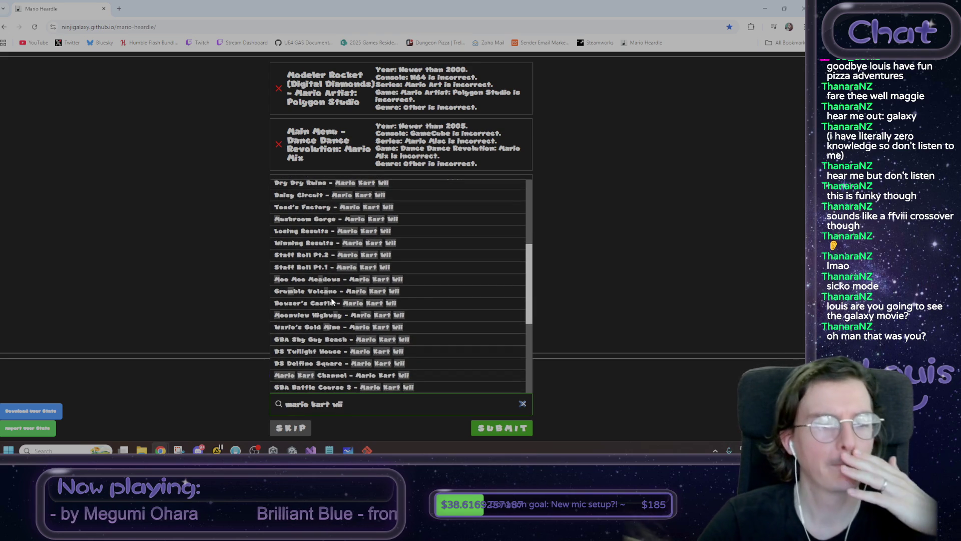
{"action": "scroll", "coordinate": [333, 300], "scroll_direction": "down", "scroll_amount": 1}
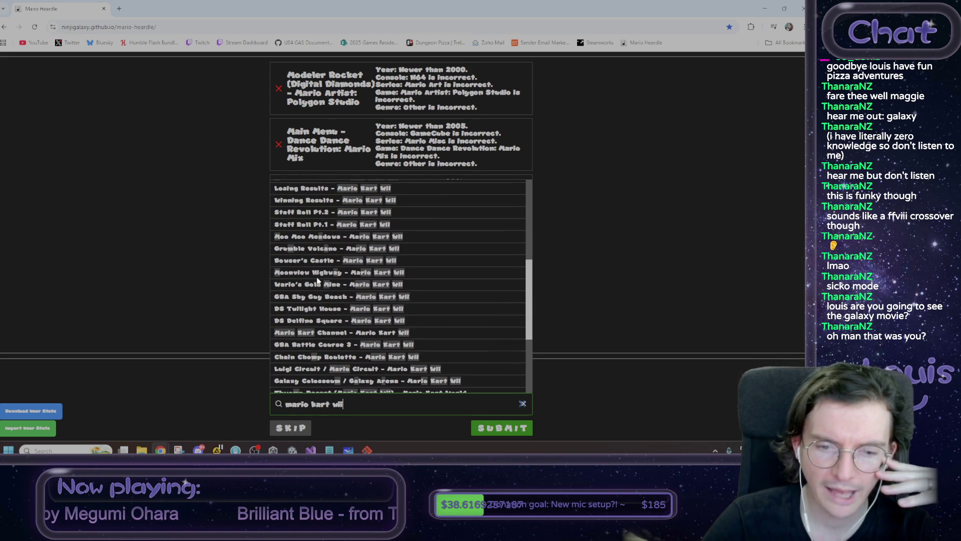
{"action": "scroll", "coordinate": [318, 279], "scroll_direction": "down", "scroll_amount": 1}
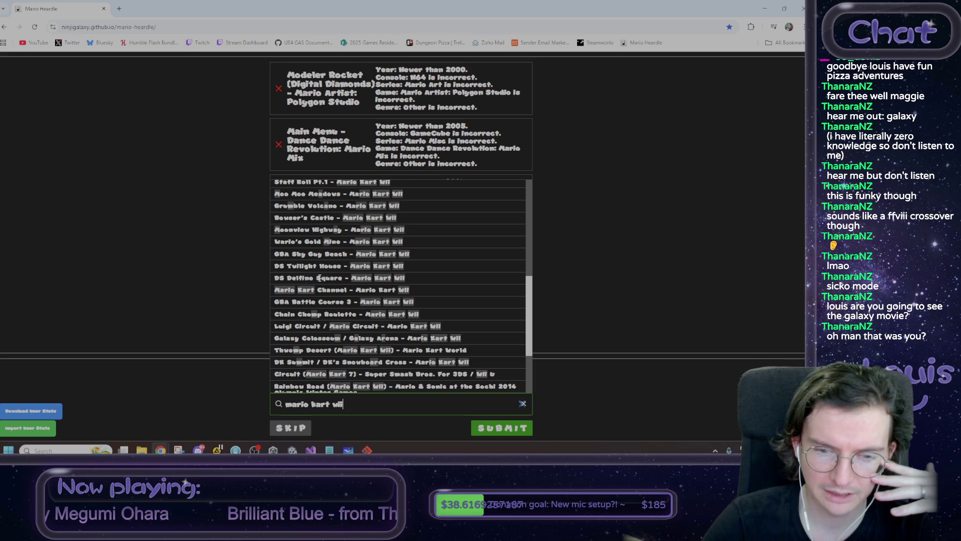
{"action": "scroll", "coordinate": [323, 288], "scroll_direction": "down", "scroll_amount": 1}
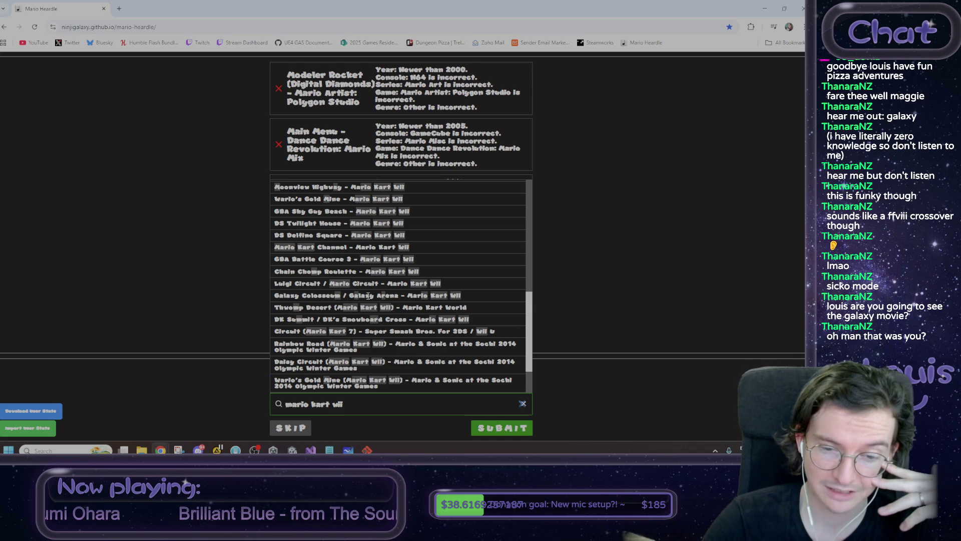
{"action": "scroll", "coordinate": [368, 296], "scroll_direction": "down", "scroll_amount": 1}
{"action": "scroll", "coordinate": [369, 298], "scroll_direction": "down", "scroll_amount": 1}
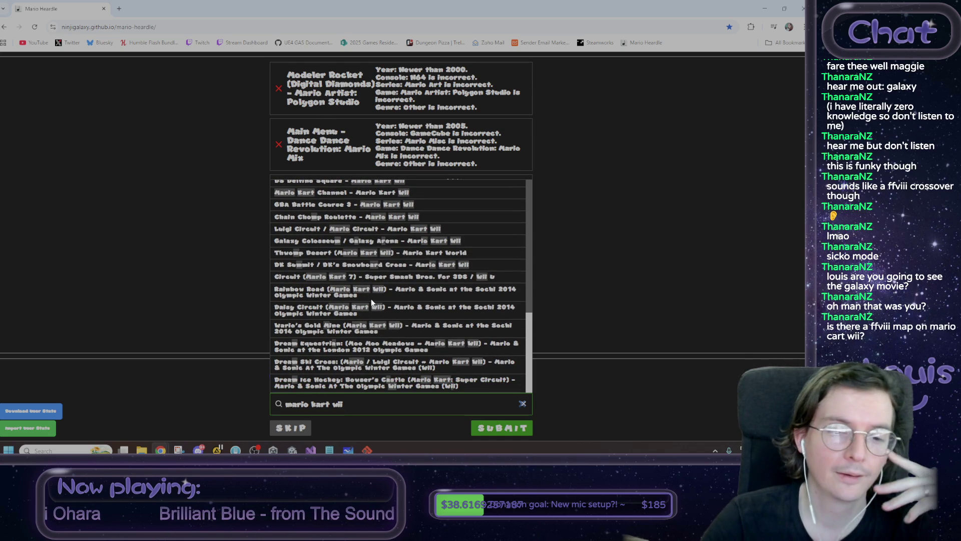
{"action": "scroll", "coordinate": [372, 301], "scroll_direction": "up", "scroll_amount": 7}
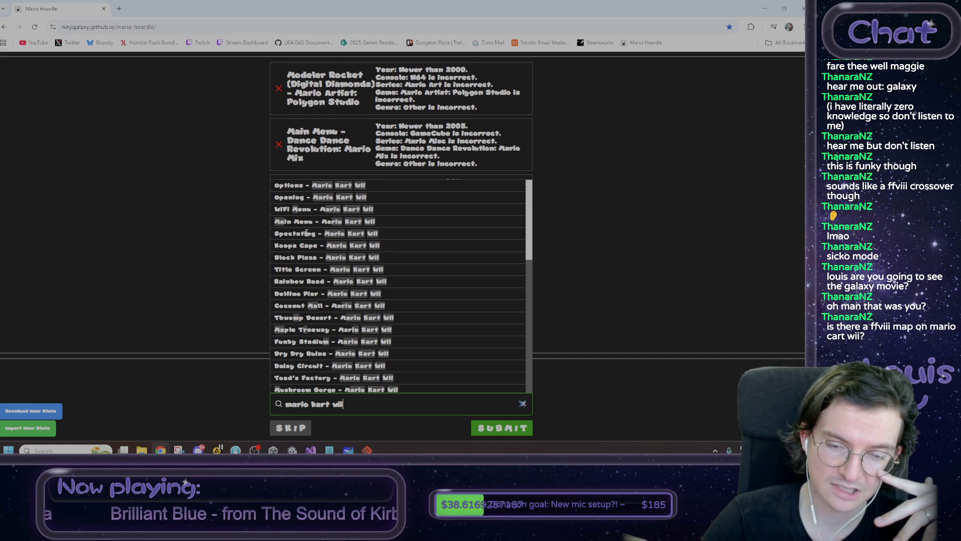
Pick and submit 'Galaxy Colosseum / Galaxy Arena - Mario Kart Wii' as the sixth guess.
{"action": "left_click", "coordinate": [216, 323]}
{"action": "left_click", "coordinate": [381, 408]}
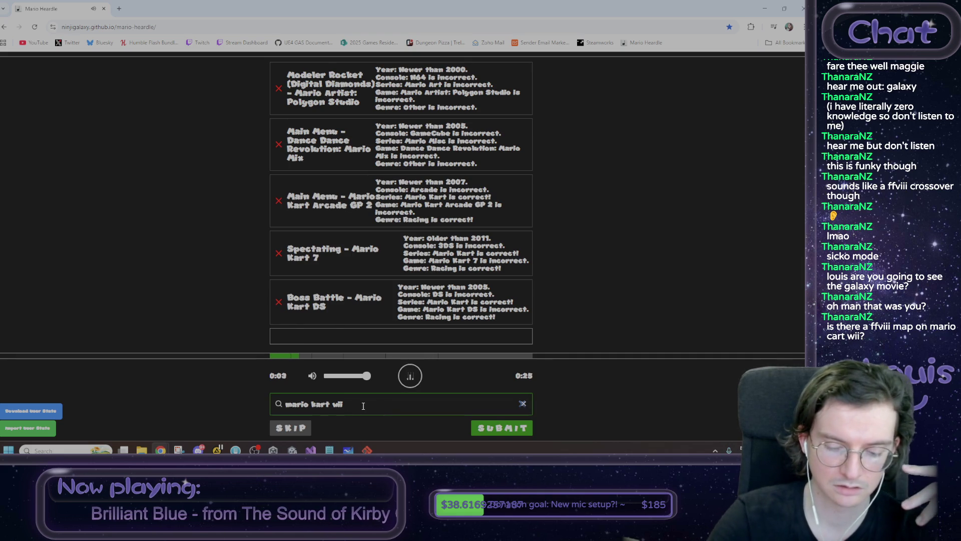
{"action": "left_click", "coordinate": [362, 406]}
{"action": "scroll", "coordinate": [354, 248], "scroll_direction": "down", "scroll_amount": 2}
{"action": "scroll", "coordinate": [347, 256], "scroll_direction": "down", "scroll_amount": 1}
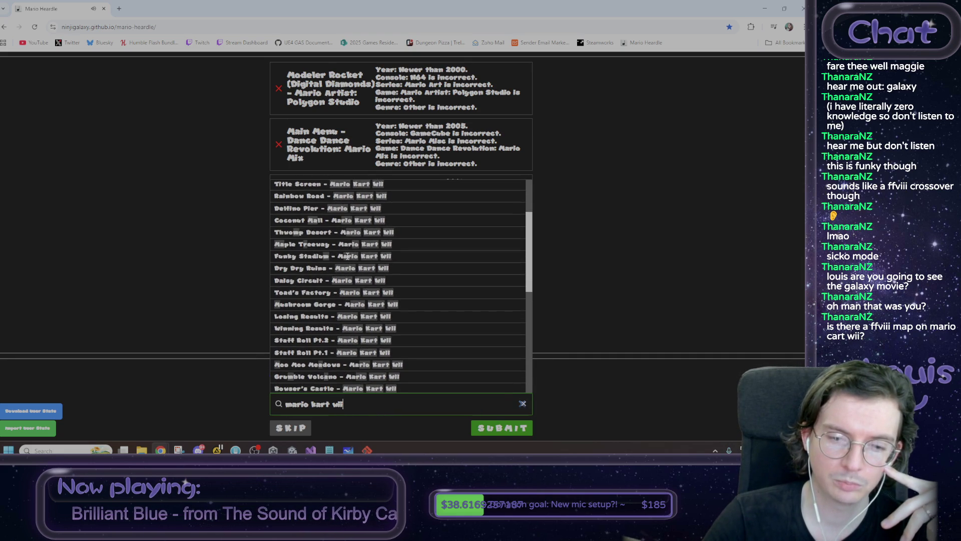
{"action": "scroll", "coordinate": [346, 255], "scroll_direction": "down", "scroll_amount": 5}
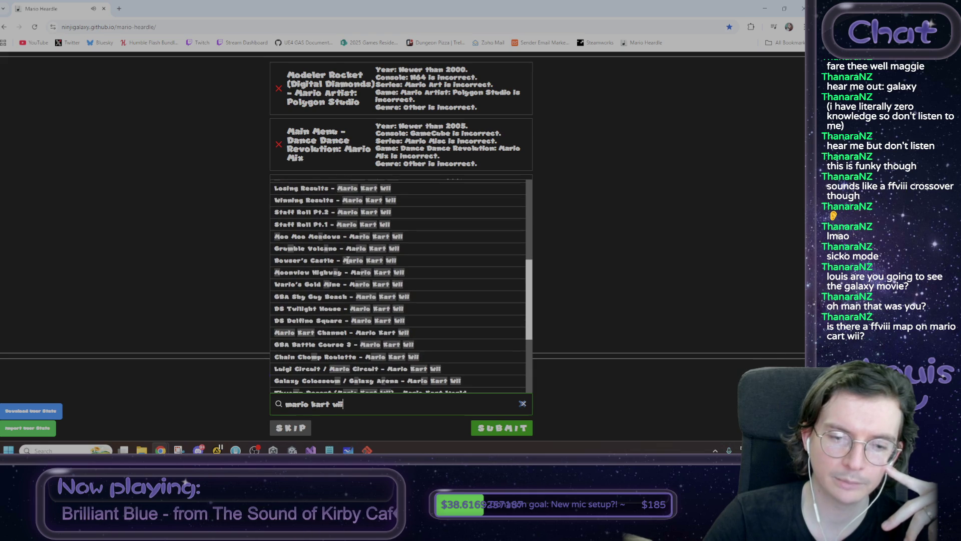
{"action": "scroll", "coordinate": [347, 262], "scroll_direction": "down", "scroll_amount": 2}
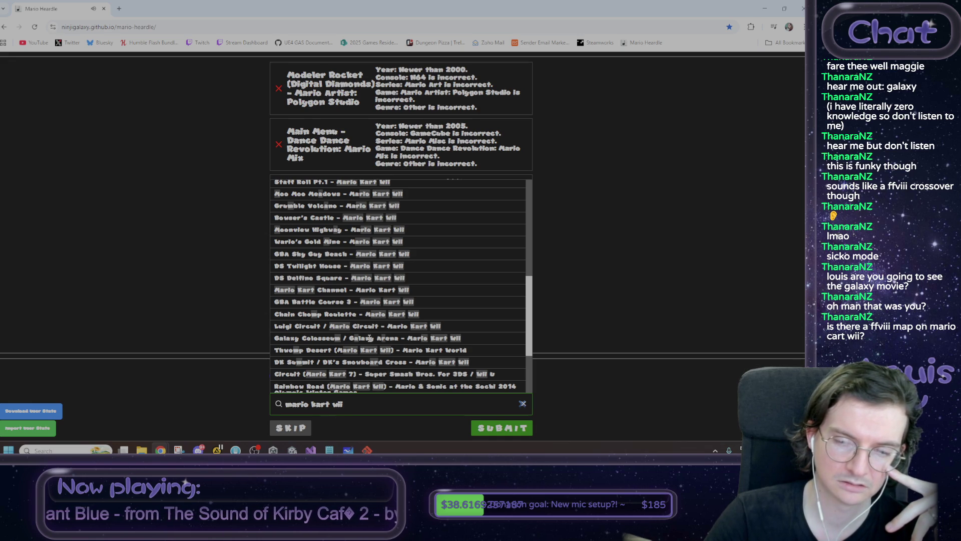
{"action": "left_click", "coordinate": [369, 338]}
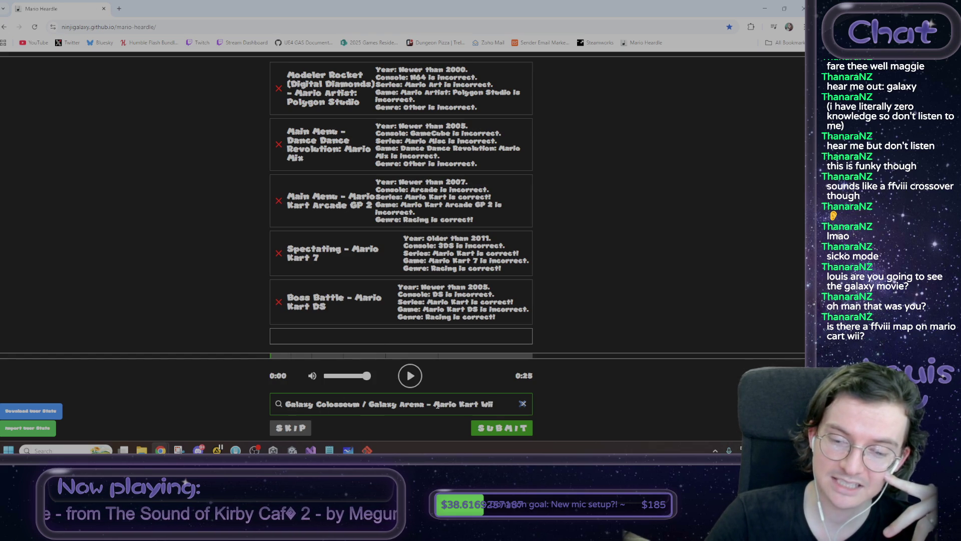
{"action": "left_click", "coordinate": [492, 425]}
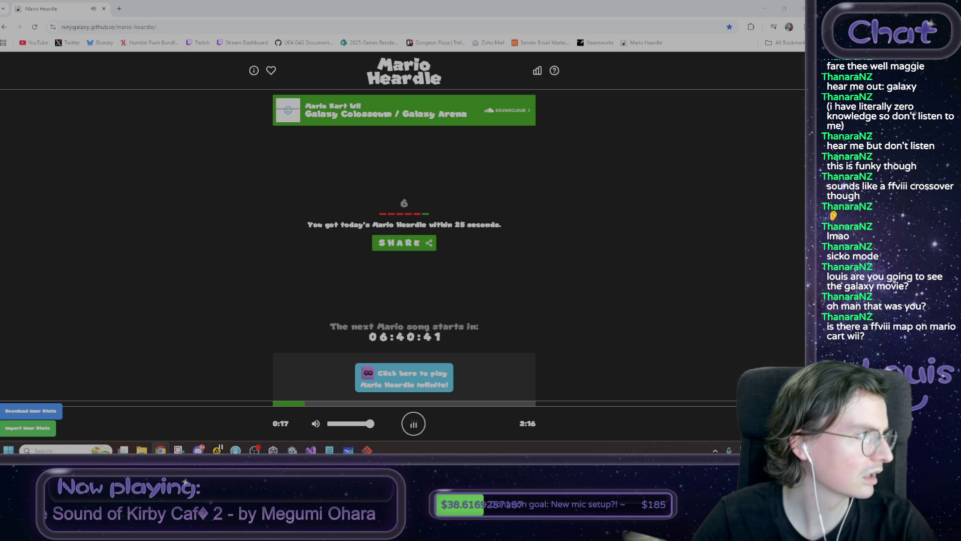
Stop the Heardle song playback on the results screen.
{"action": "left_click", "coordinate": [425, 425]}
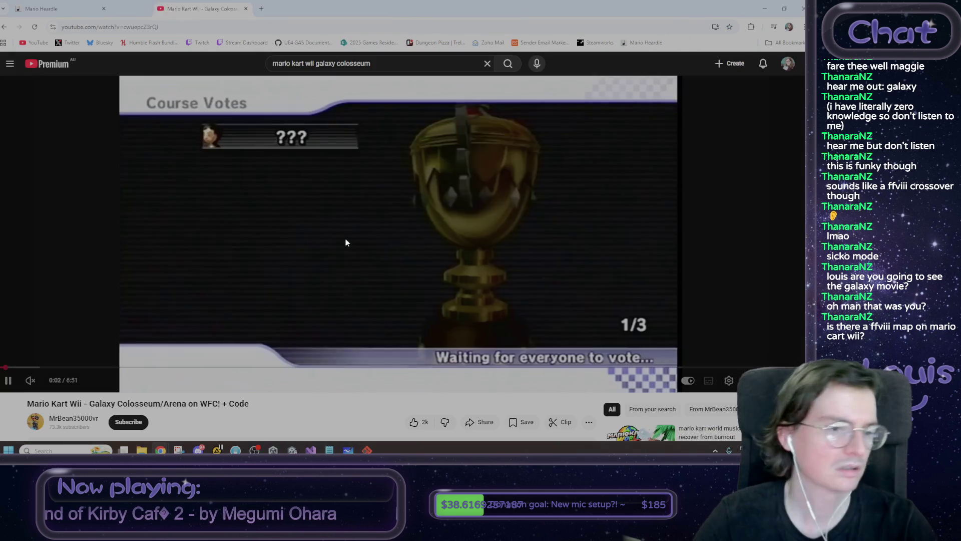
Turn up the volume on the Galaxy Colosseum/Arena YouTube video.
{"action": "left_click_drag", "start_coordinate": [51, 381], "coordinate": [59, 381]}
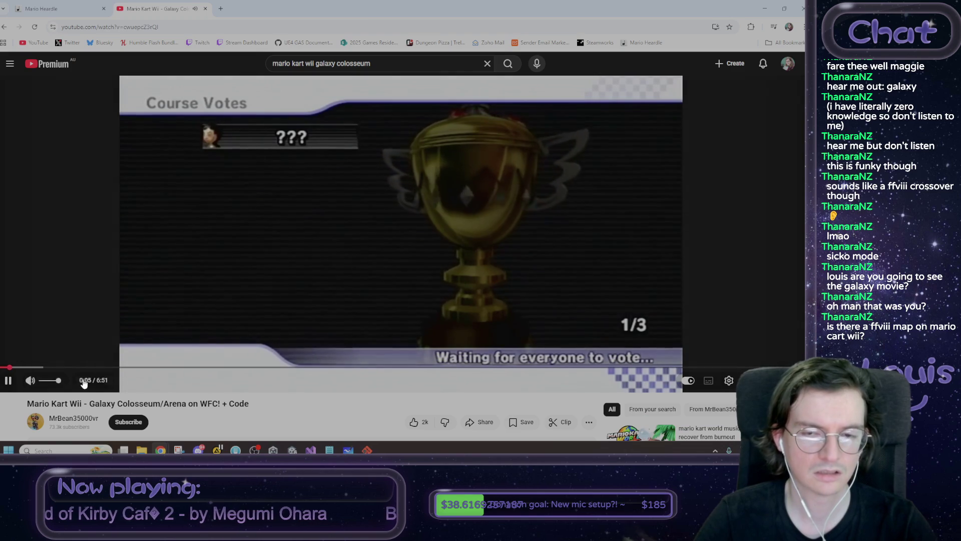
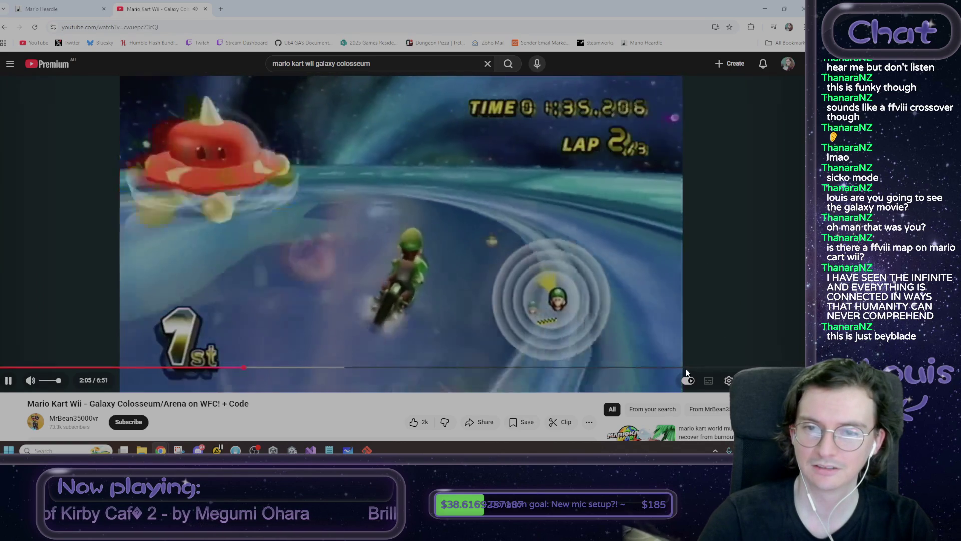
Close the Mario Kart Wii YouTube video and the browser to get back to Unity.
{"action": "middle_click", "coordinate": [186, 9]}
{"action": "middle_click", "coordinate": [47, 9]}
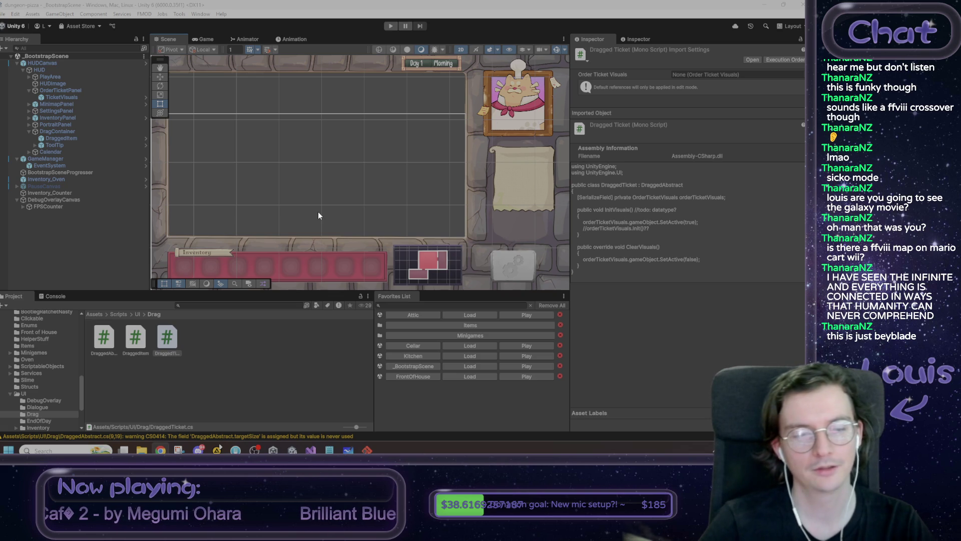
Reread the NEXT list of ticket tasks in the Notepad notes.
{"action": "key", "text": "alt+Tab"}
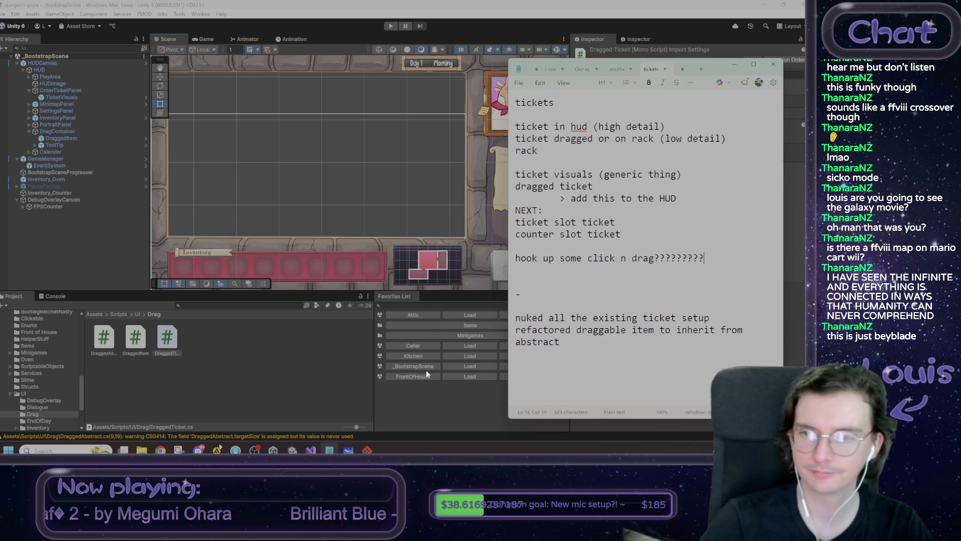
{"action": "mouse_move", "coordinate": [621, 234]}
{"action": "left_mouse_down"}
{"action": "mouse_move", "coordinate": [554, 235]}
{"action": "mouse_move", "coordinate": [521, 210]}
{"action": "mouse_move", "coordinate": [518, 221]}
{"action": "mouse_move", "coordinate": [521, 211]}
{"action": "left_mouse_up"}
{"action": "left_click", "coordinate": [566, 213]}
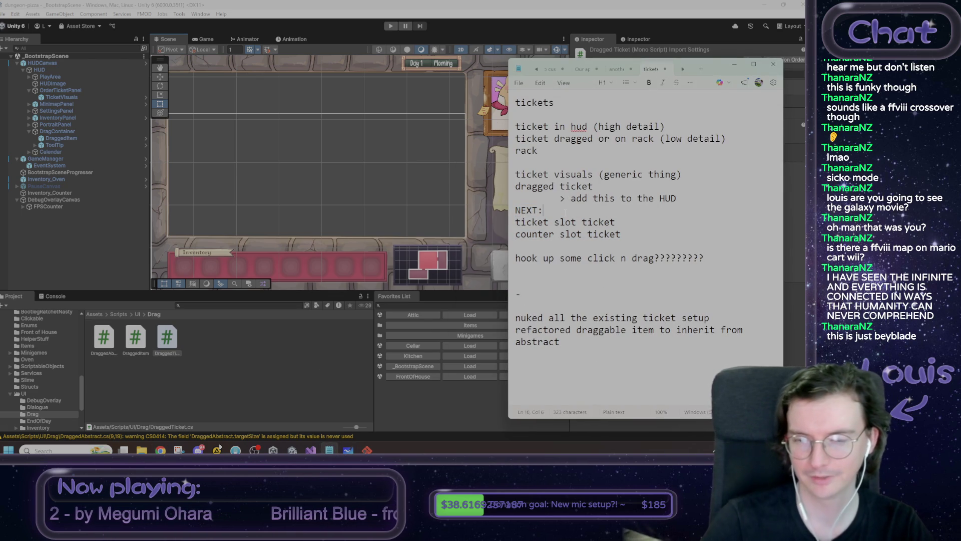
{"action": "left_click", "coordinate": [505, 207]}
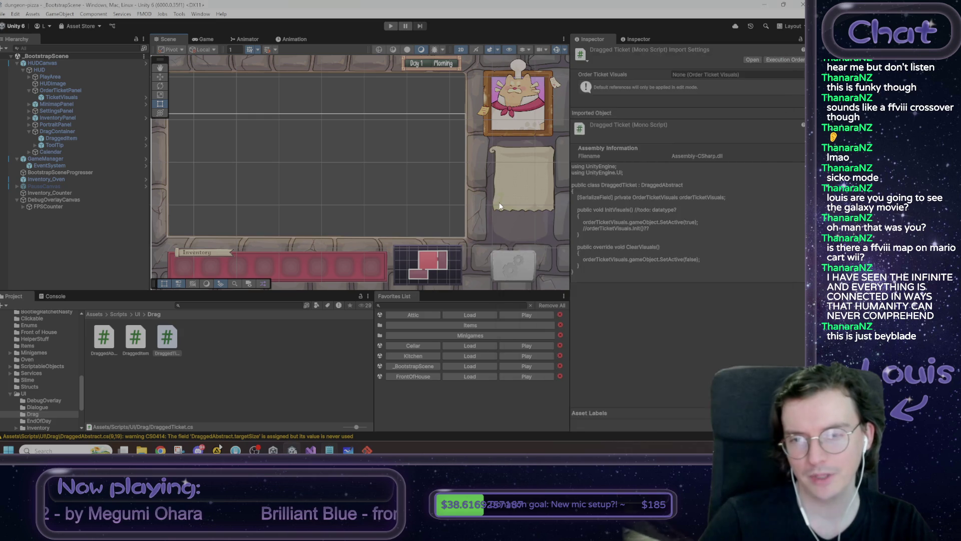
Inspect TicketVisuals, then the DraggedItem object under DragContainer in the Hierarchy.
{"action": "left_click", "coordinate": [512, 193]}
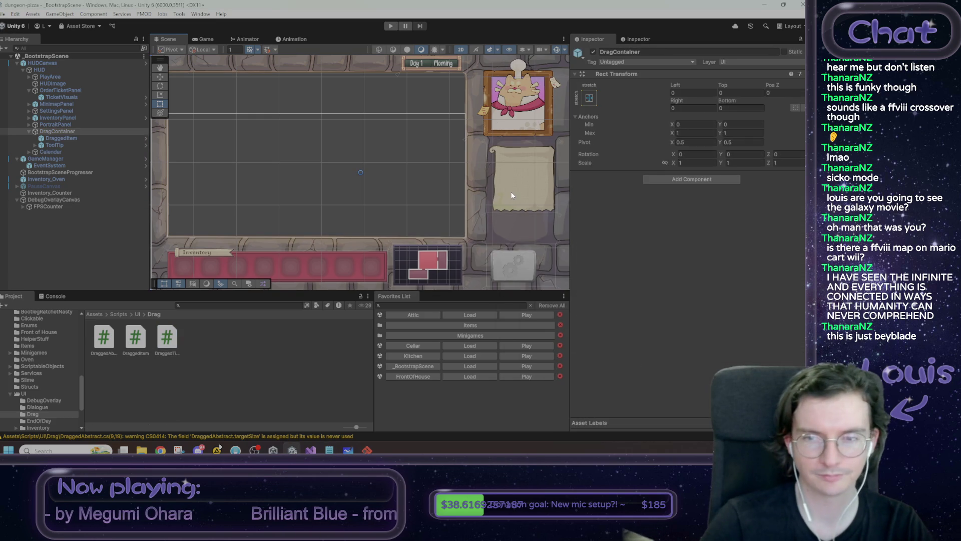
{"action": "left_click", "coordinate": [79, 132]}
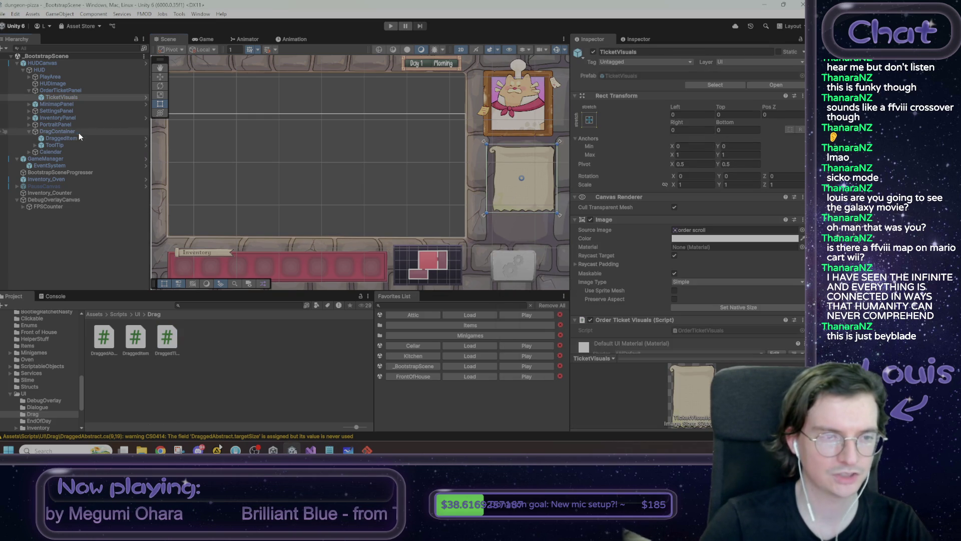
{"action": "left_click", "coordinate": [73, 139]}
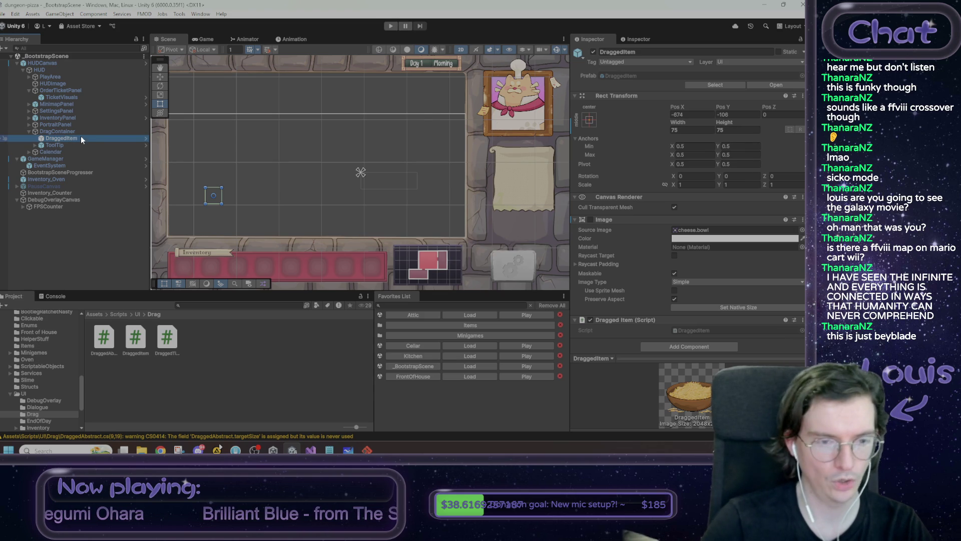
Duplicate DraggedItem, rename the copy DraggedTicket, and unpack it from its prefab.
{"action": "key", "text": "ctrl+d"}
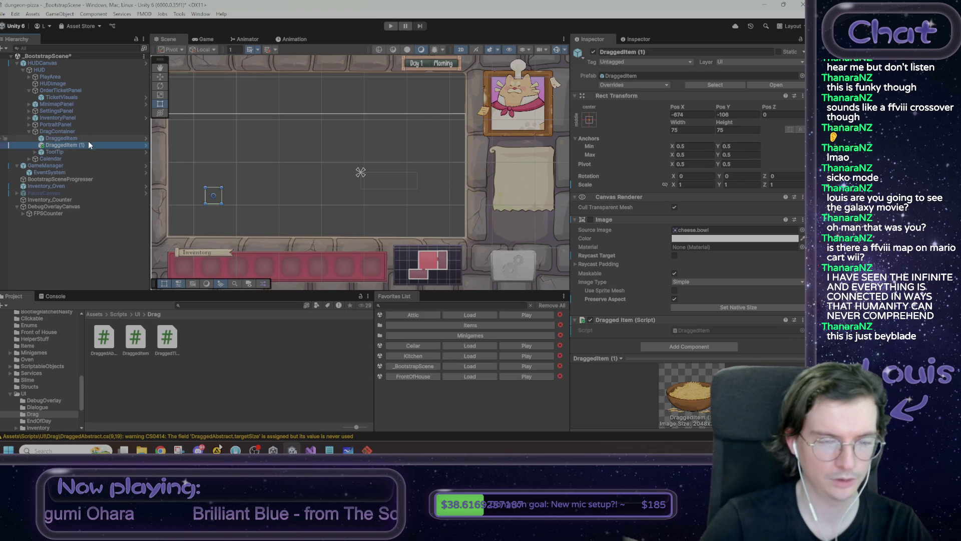
{"action": "left_click", "coordinate": [631, 51]}
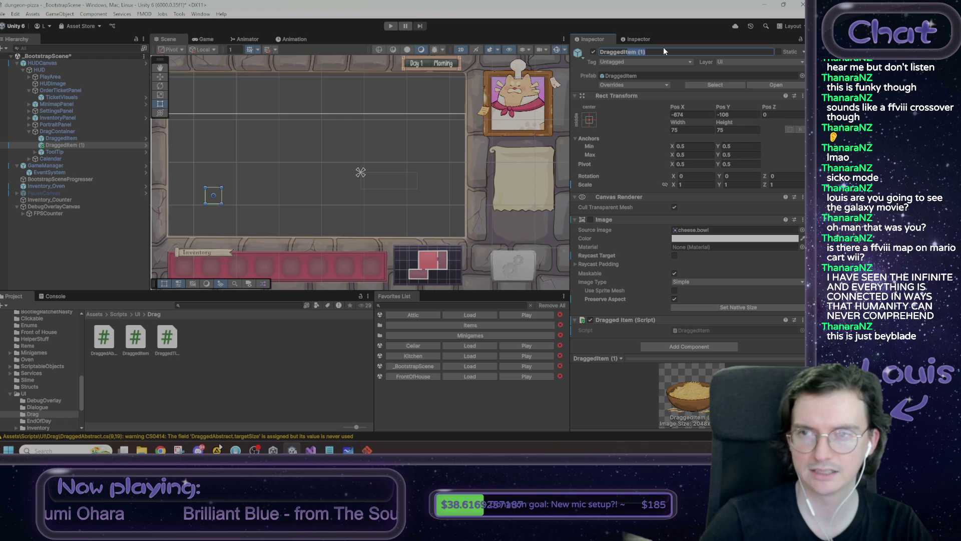
{"action": "type", "text": "Tic"}
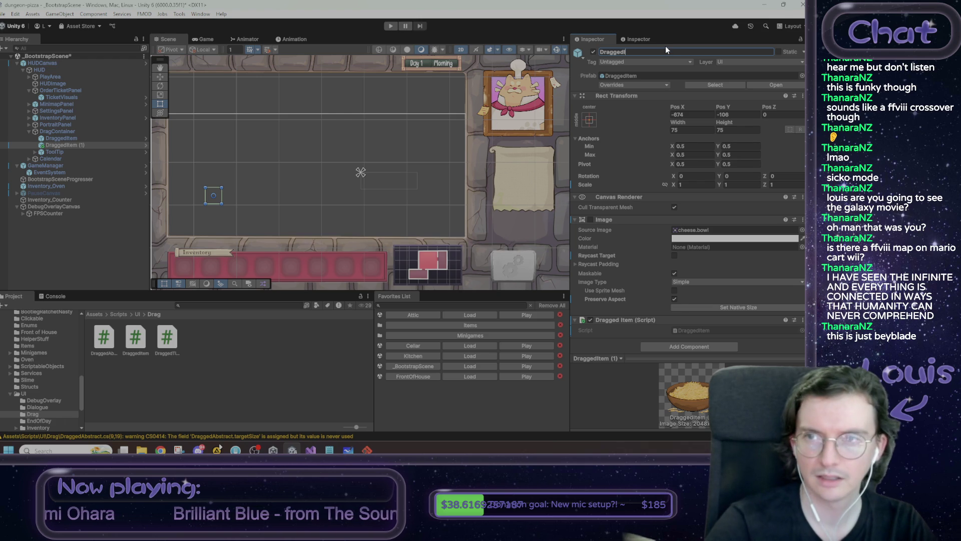
{"action": "type", "text": "ket"}
{"action": "key", "text": "Return"}
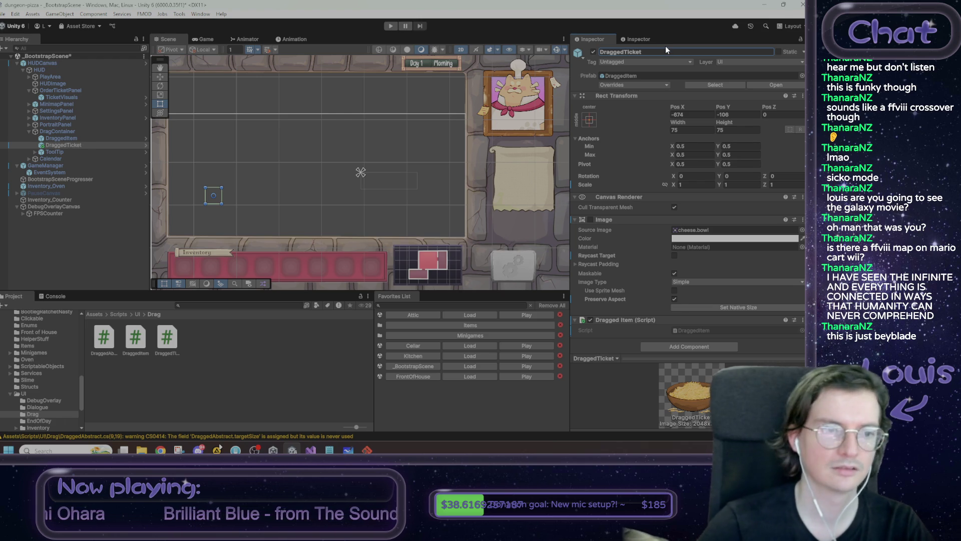
{"action": "right_click", "coordinate": [74, 145]}
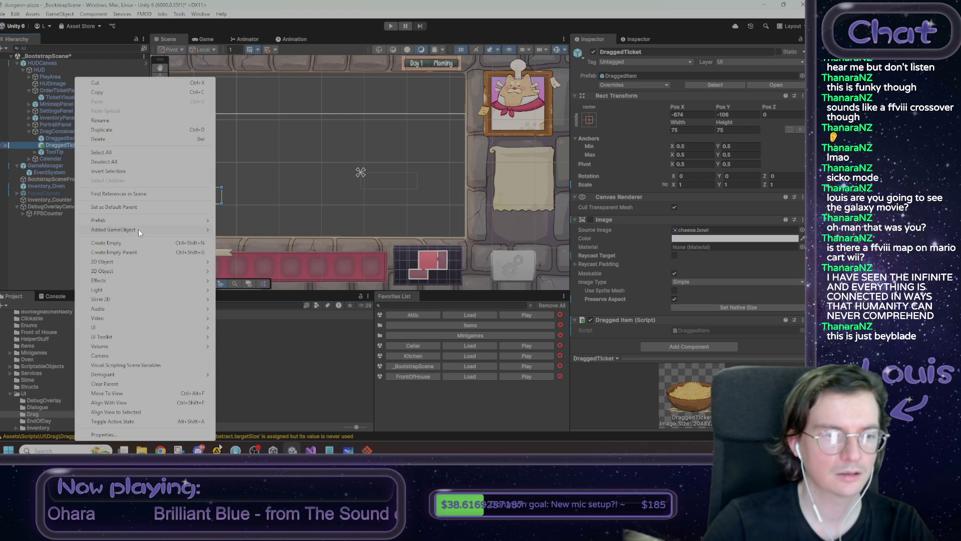
{"action": "mouse_move", "coordinate": [144, 223]}
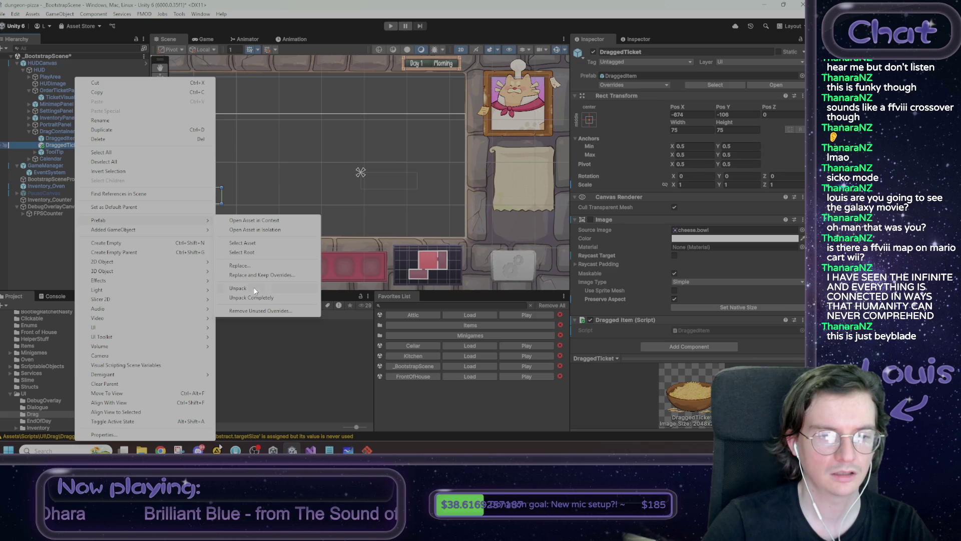
{"action": "left_click", "coordinate": [254, 288]}
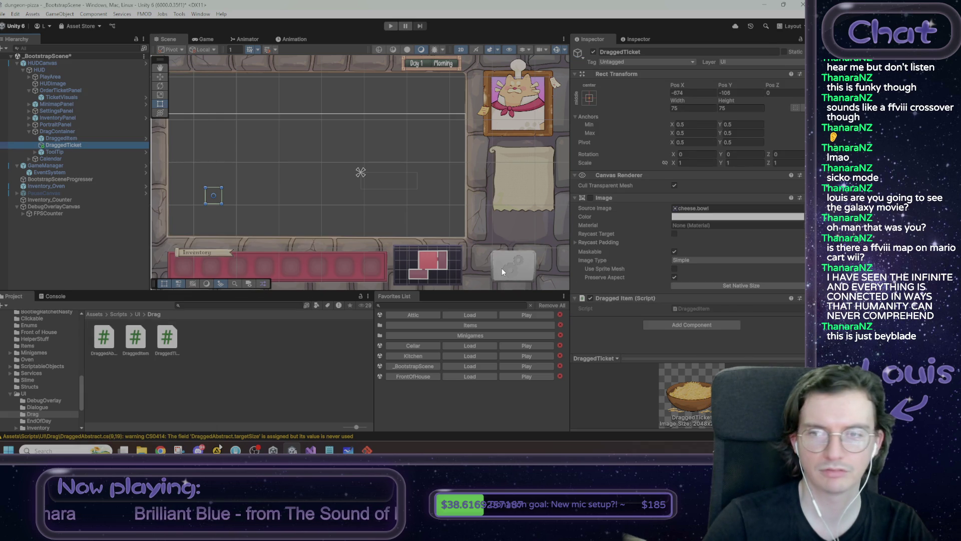
Replace DraggedTicket's Dragged Item script with the Dragged Ticket script component.
{"action": "right_click", "coordinate": [617, 298]}
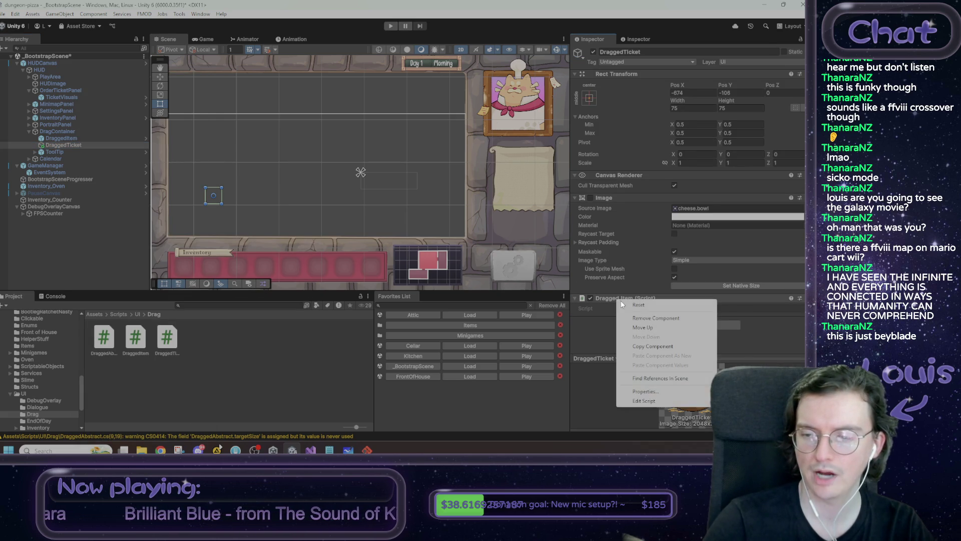
{"action": "left_click", "coordinate": [648, 318]}
{"action": "left_click", "coordinate": [672, 301]}
{"action": "type", "text": "dragged"}
{"action": "left_click", "coordinate": [677, 335]}
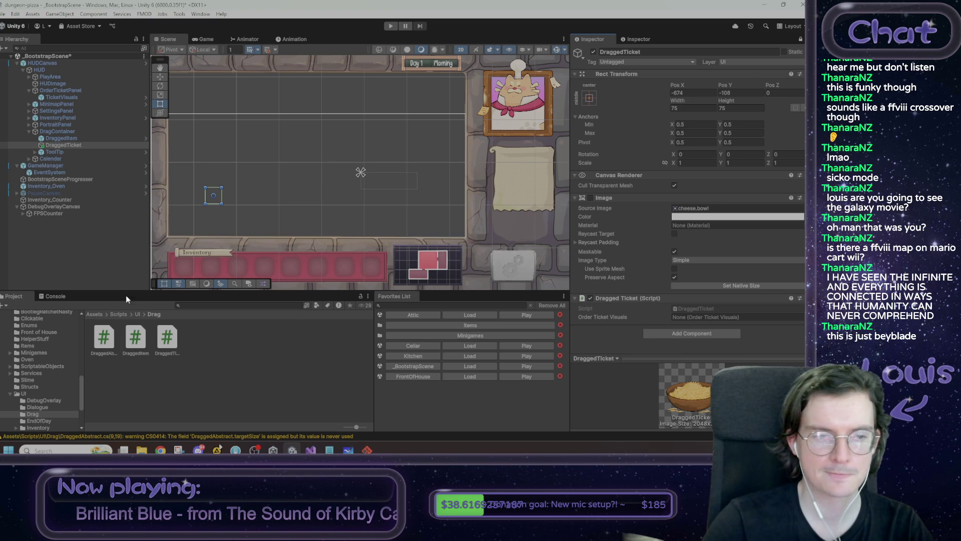
{"action": "left_click", "coordinate": [95, 314]}
Nest a TicketVisuals prefab instance from Prefabs/OrderTicket inside DraggedTicket.
{"action": "scroll", "coordinate": [212, 383], "scroll_direction": "down", "scroll_amount": 1}
{"action": "double_click", "coordinate": [212, 361]}
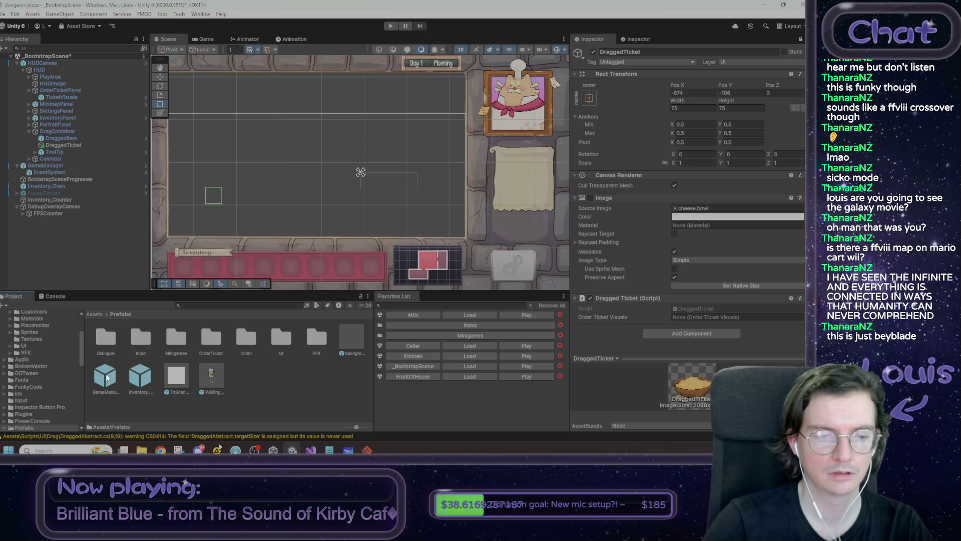
{"action": "double_click", "coordinate": [216, 341]}
{"action": "left_click_drag", "start_coordinate": [109, 341], "coordinate": [66, 146]}
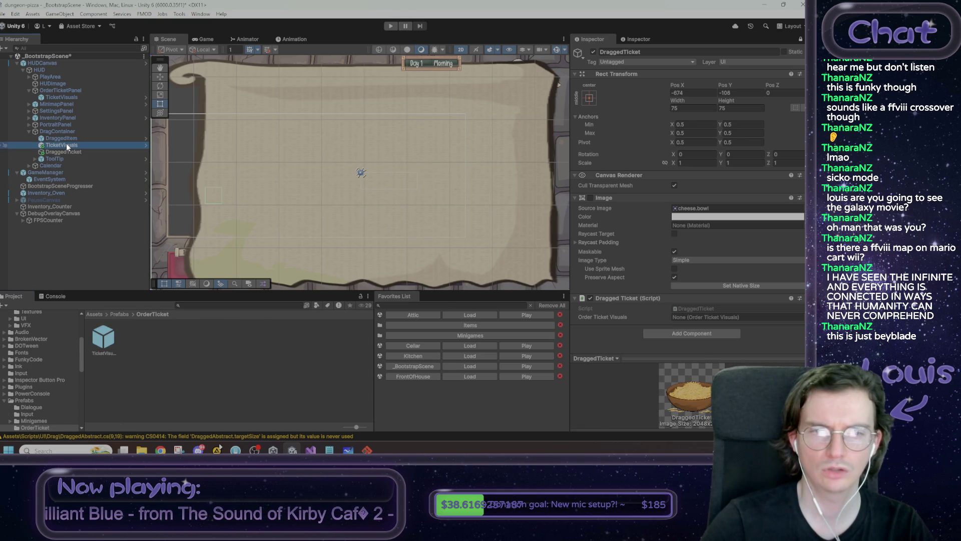
{"action": "key", "text": "ctrl+z"}
{"action": "double_click", "coordinate": [211, 337]}
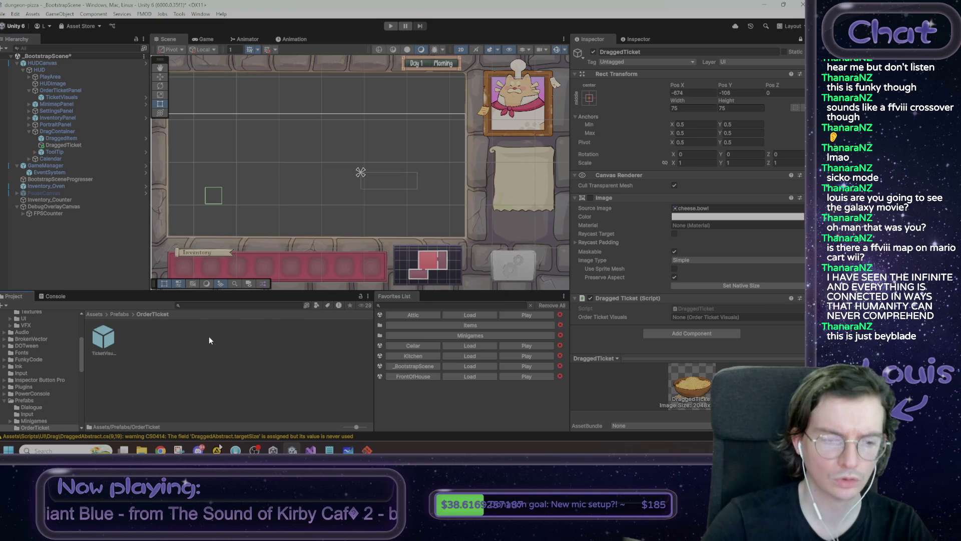
{"action": "left_click_drag", "start_coordinate": [109, 341], "coordinate": [65, 145]}
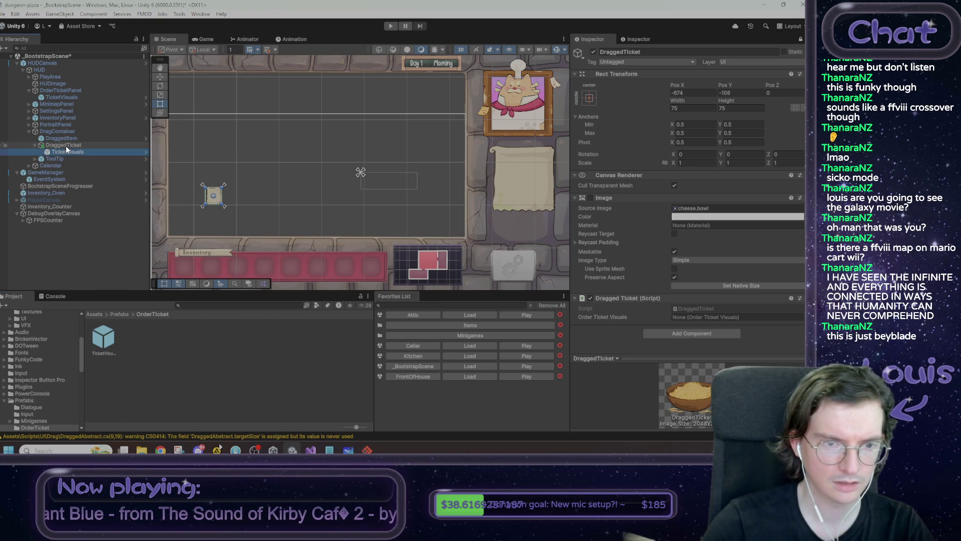
Save DraggedTicket as a prefab in the Prefabs/OrderTicket folder.
{"action": "scroll", "coordinate": [208, 197], "scroll_direction": "up", "scroll_amount": 3}
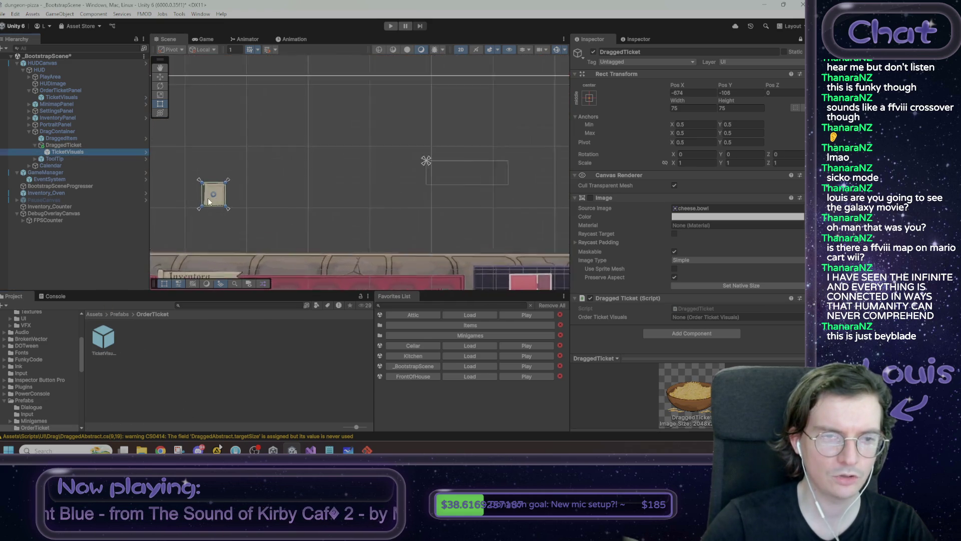
{"action": "scroll", "coordinate": [212, 197], "scroll_direction": "down", "scroll_amount": 3}
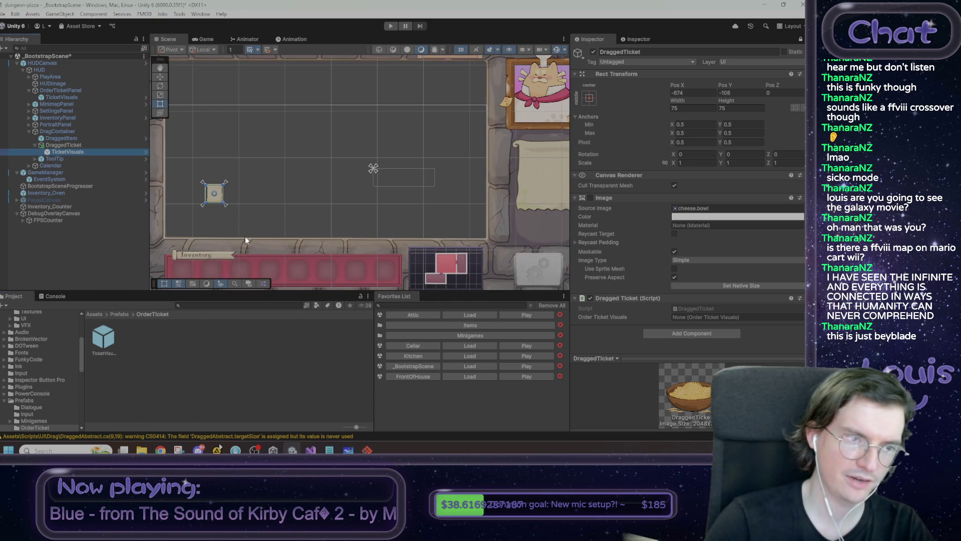
{"action": "left_click", "coordinate": [62, 145]}
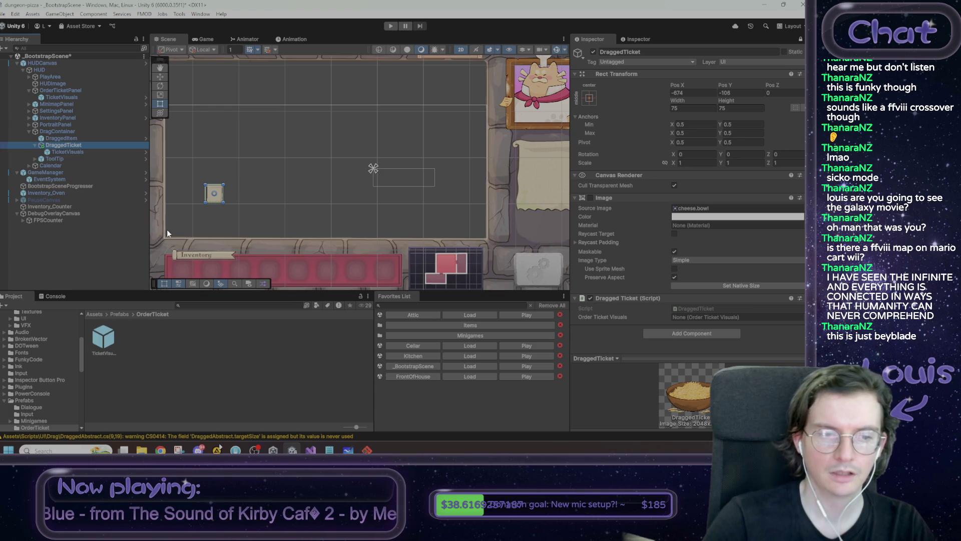
{"action": "mouse_move", "coordinate": [61, 145]}
{"action": "left_mouse_down"}
{"action": "mouse_move", "coordinate": [120, 230]}
{"action": "mouse_move", "coordinate": [175, 379]}
{"action": "left_mouse_up"}
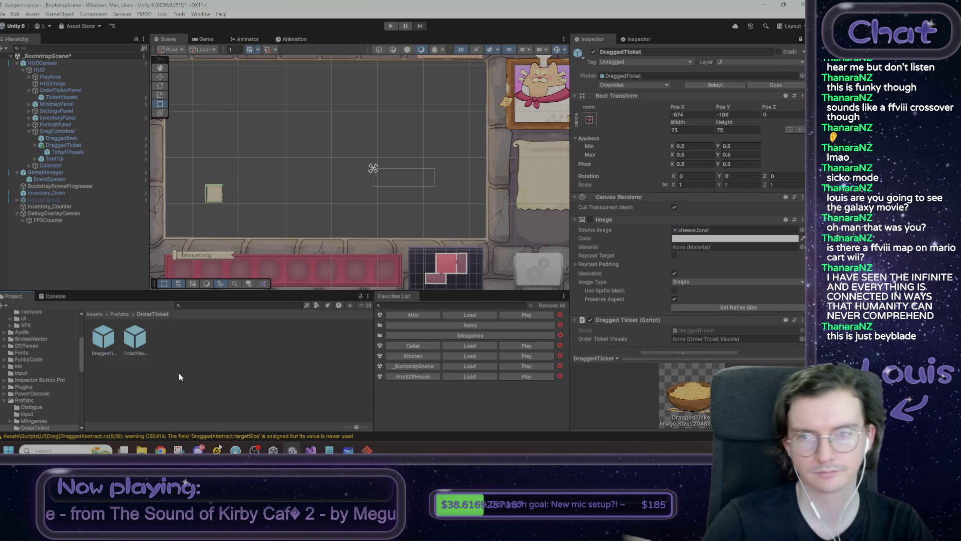
Try a full-stretch anchor on DraggedTicket with all offsets set to 0.
{"action": "left_click", "coordinate": [64, 151]}
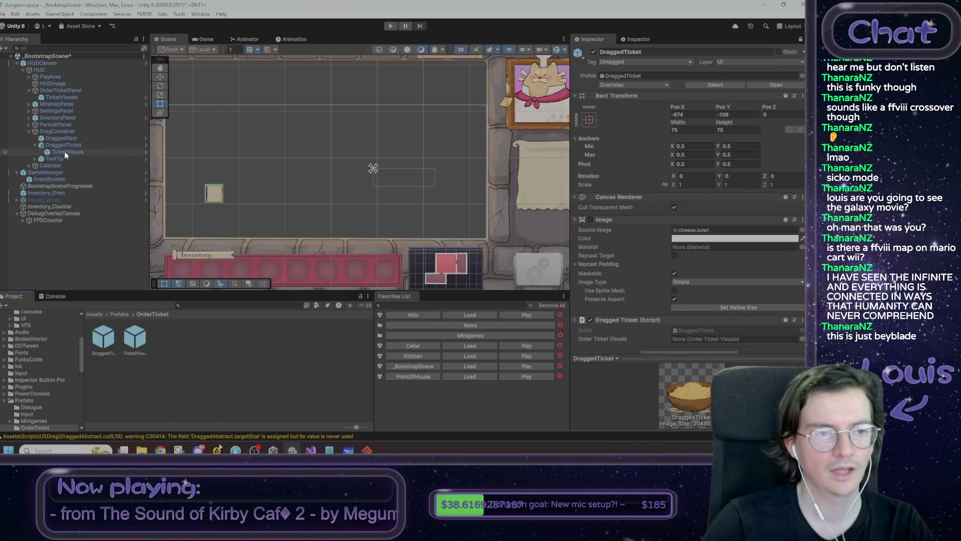
{"action": "left_click", "coordinate": [594, 52]}
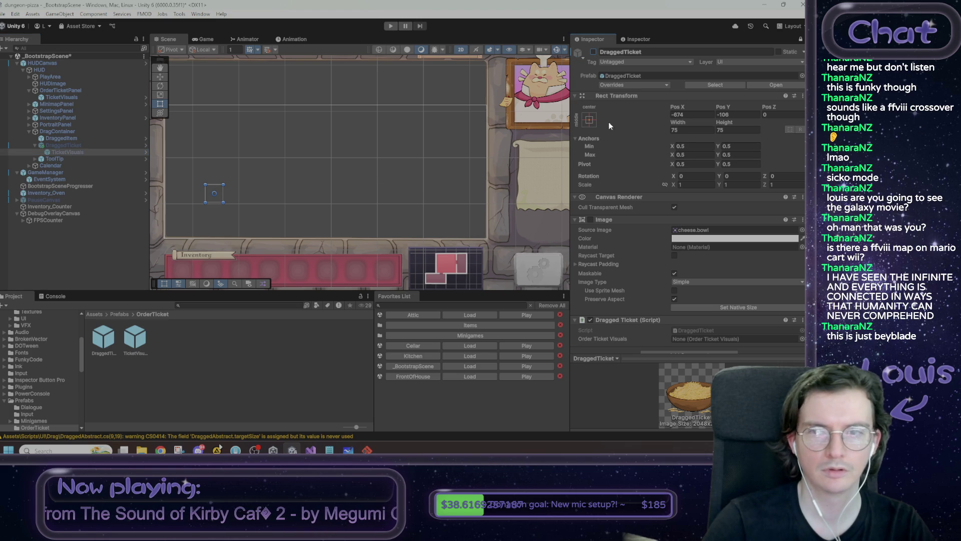
{"action": "left_click", "coordinate": [589, 119]}
{"action": "left_click", "coordinate": [682, 250]}
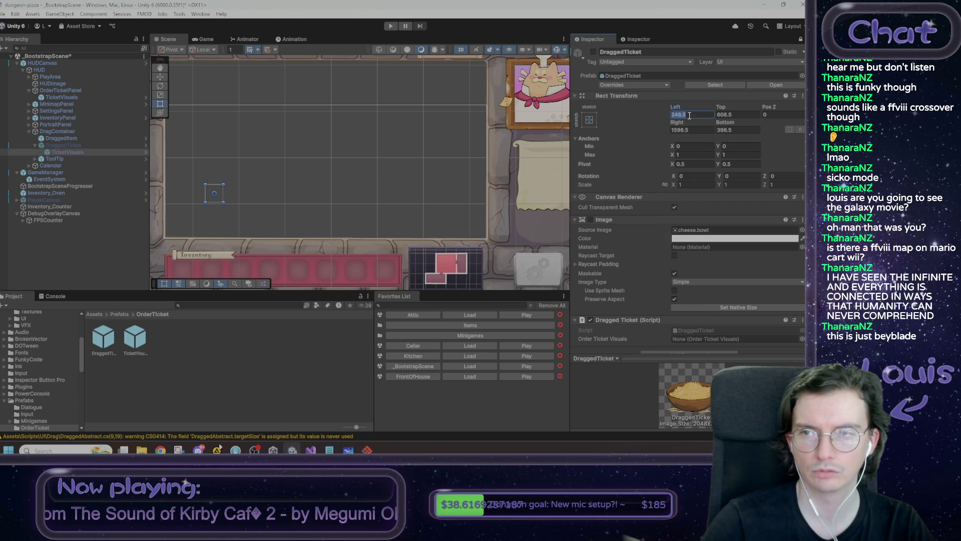
{"action": "left_click", "coordinate": [721, 115]}
{"action": "type", "text": "0"}
{"action": "key", "text": "Tab"}
{"action": "key", "text": "Tab"}
{"action": "type", "text": "0"}
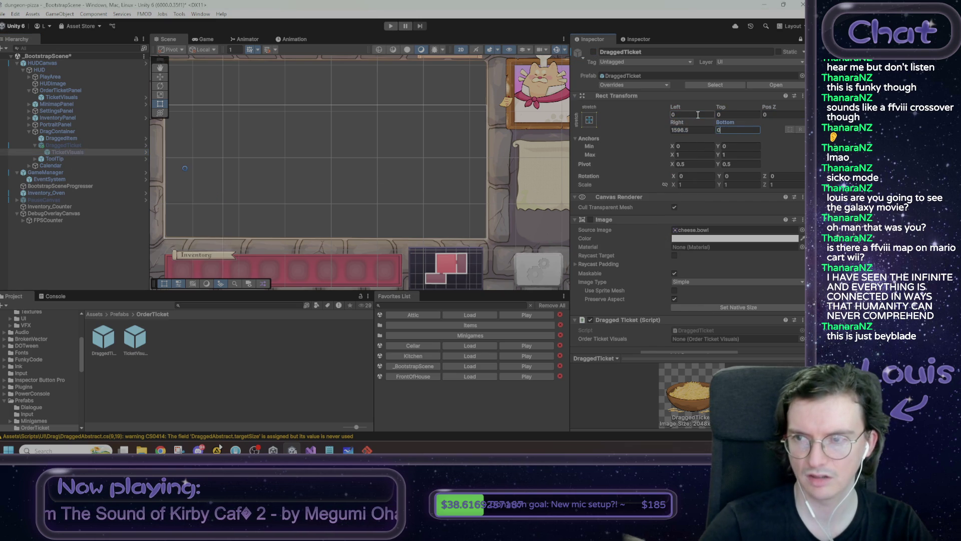
{"action": "key", "text": "shift+Tab"}
{"action": "type", "text": "0"}
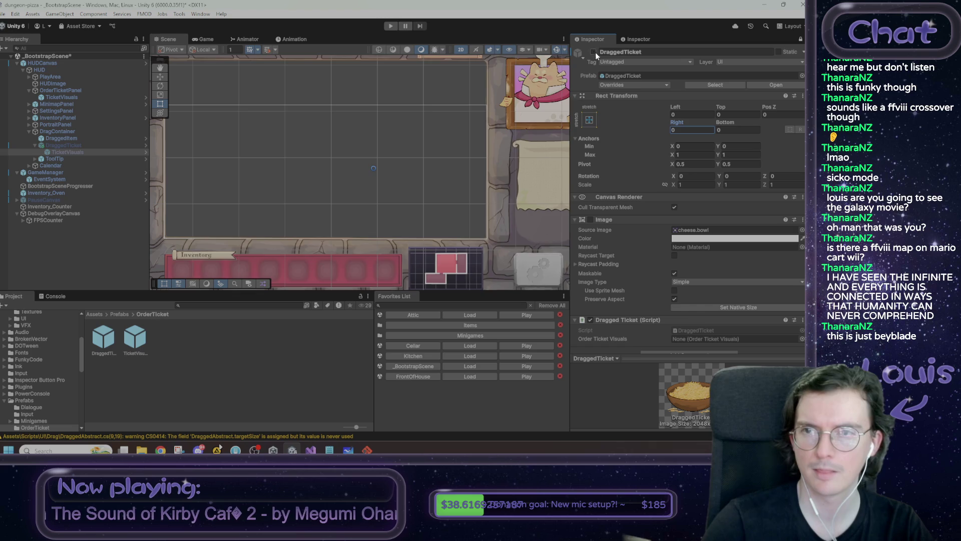
{"action": "left_click", "coordinate": [594, 51]}
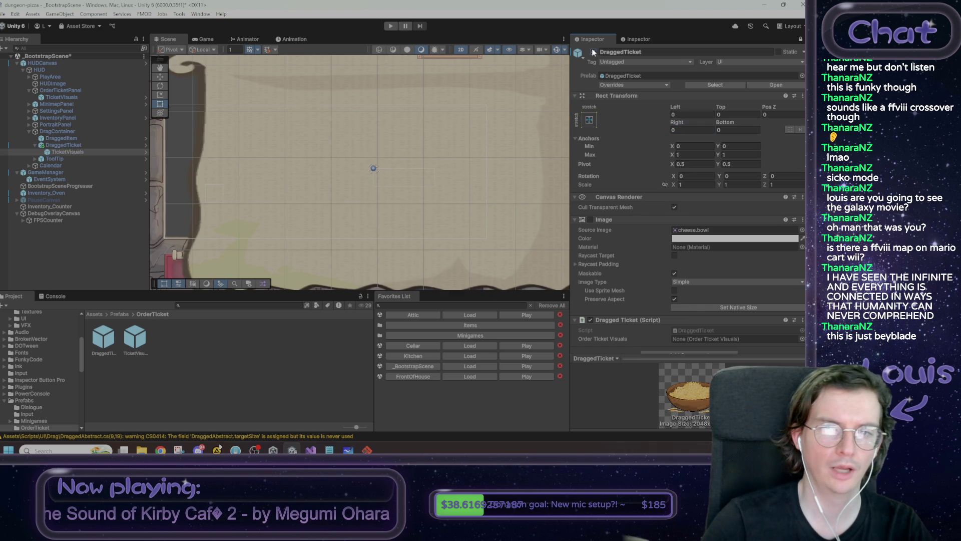
Undo back to DraggedTicket's centred 75×75 layout and reactivate it.
{"action": "key", "text": "ctrl+z"}
{"action": "key", "text": "ctrl+z"}
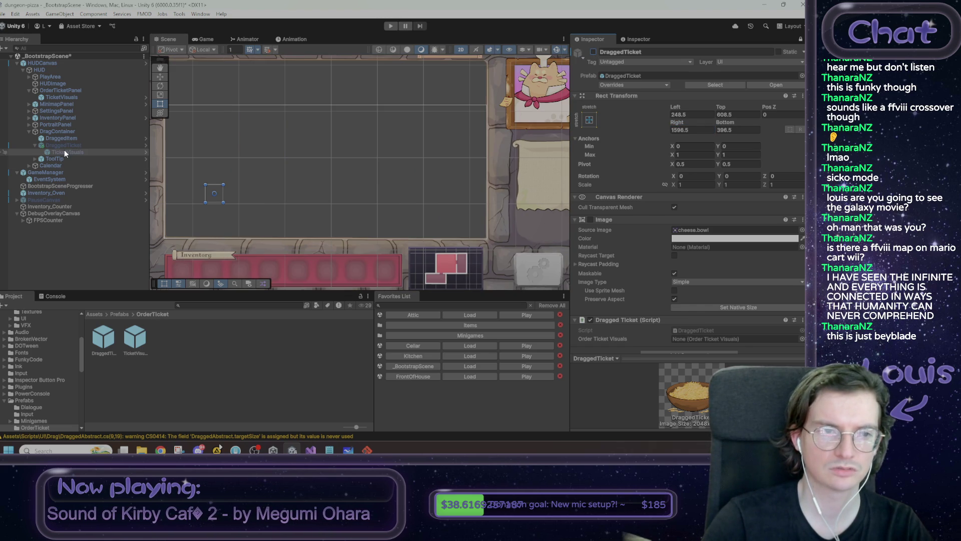
{"action": "left_click", "coordinate": [65, 152]}
{"action": "key", "text": "ctrl+z"}
{"action": "left_click", "coordinate": [800, 40]}
{"action": "left_click", "coordinate": [83, 144]}
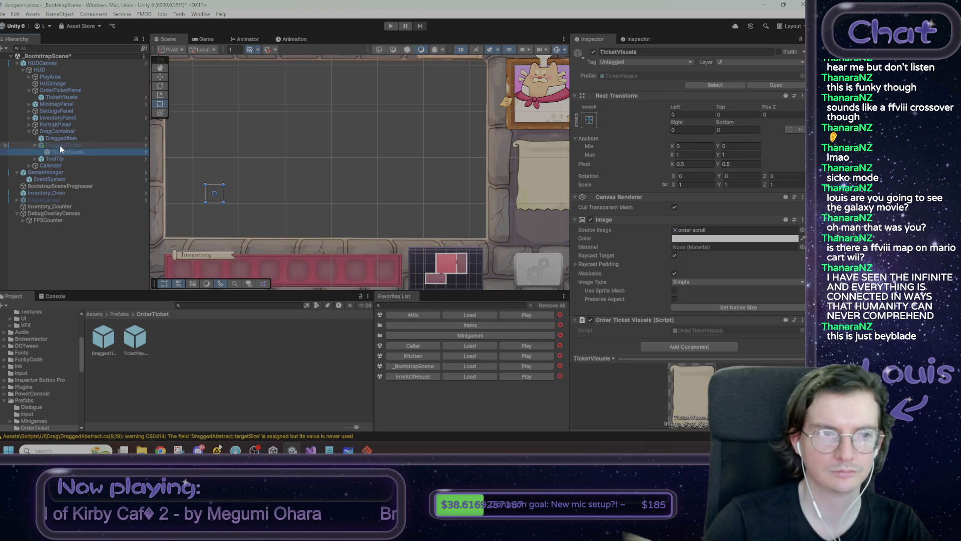
{"action": "left_click", "coordinate": [593, 51]}
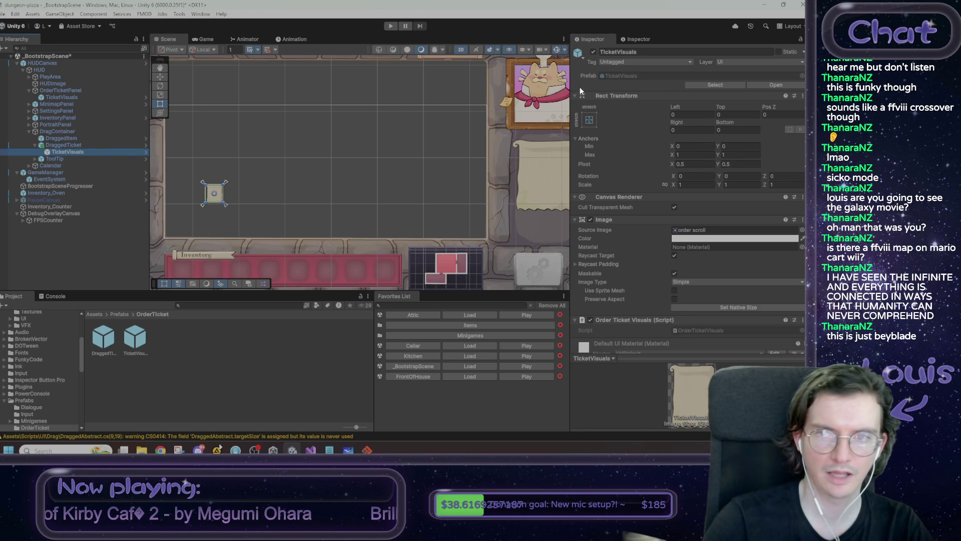
{"action": "left_click", "coordinate": [80, 152]}
{"action": "left_click", "coordinate": [82, 145]}
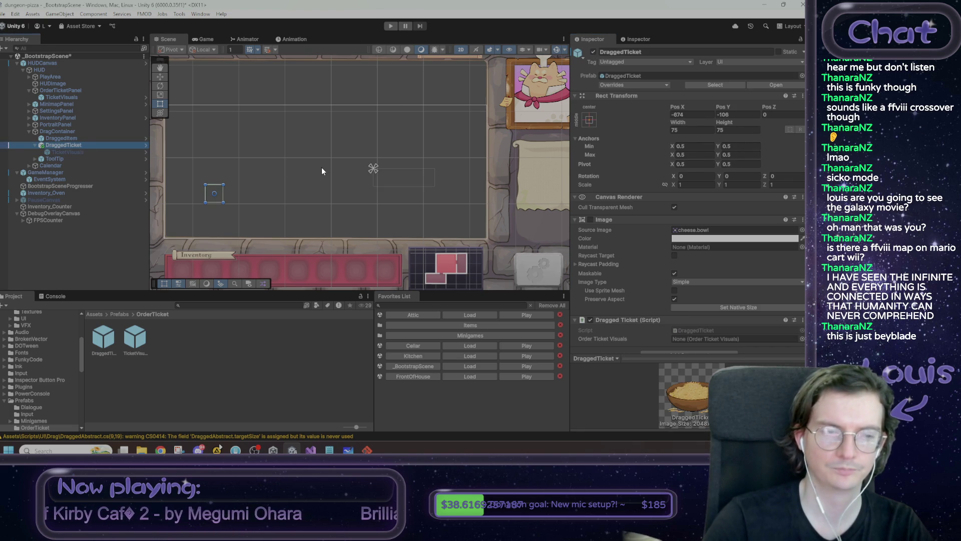
Remove the Image component from DraggedTicket.
{"action": "scroll", "coordinate": [617, 180], "scroll_direction": "down", "scroll_amount": 1}
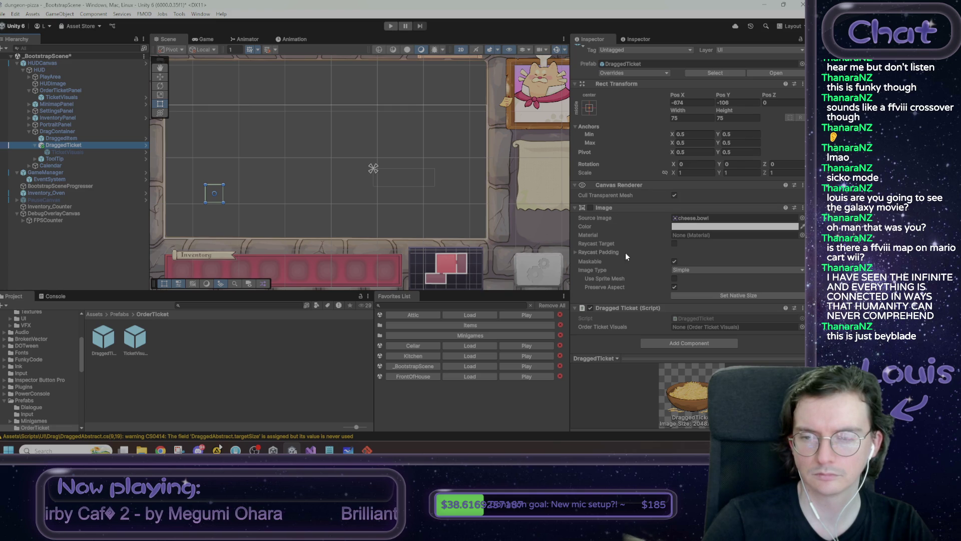
{"action": "right_click", "coordinate": [635, 205]}
{"action": "left_click", "coordinate": [674, 224]}
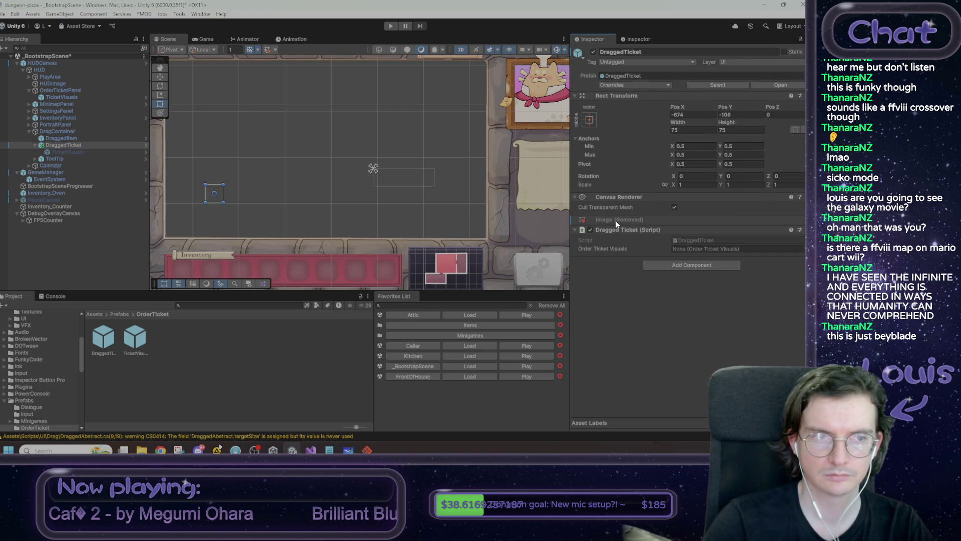
{"action": "key", "text": "ctrl+z"}
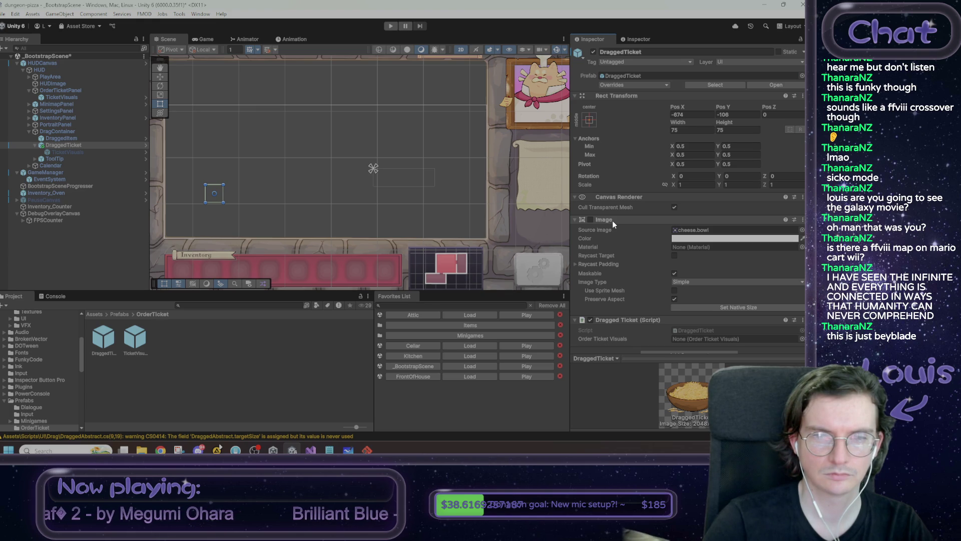
{"action": "right_click", "coordinate": [670, 221]}
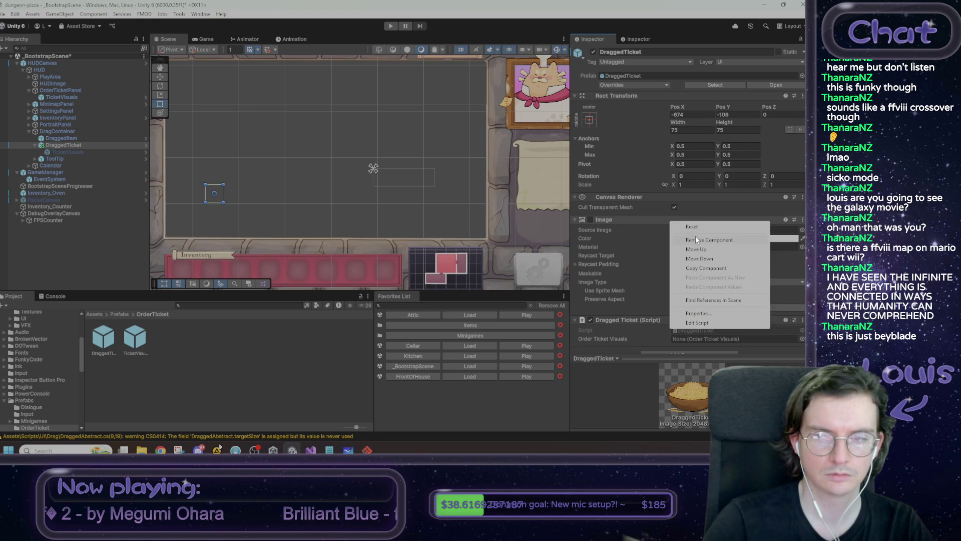
{"action": "left_click", "coordinate": [696, 236]}
Apply the added DraggedTicket object to the HUDCanvas prefab.
{"action": "right_click", "coordinate": [69, 146]}
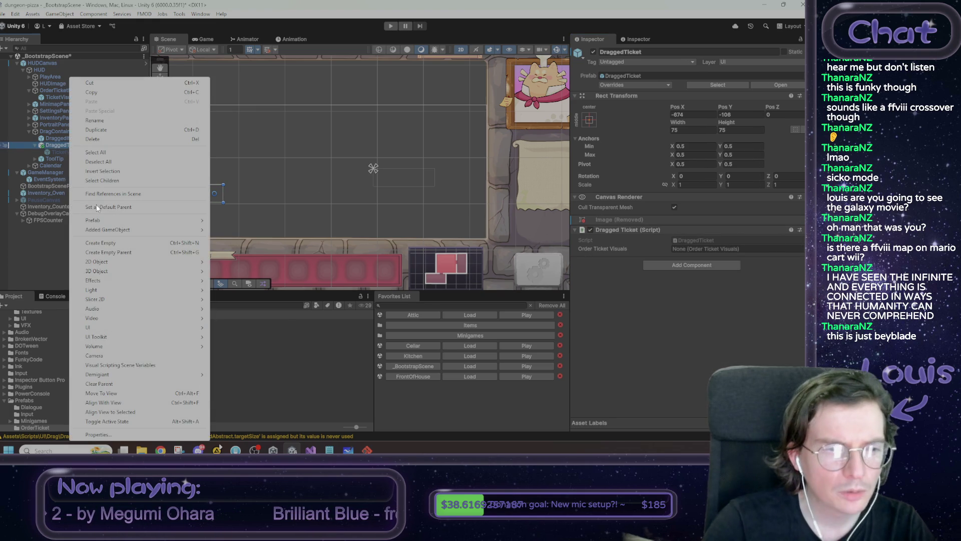
{"action": "mouse_move", "coordinate": [130, 229]}
{"action": "left_click", "coordinate": [259, 229]}
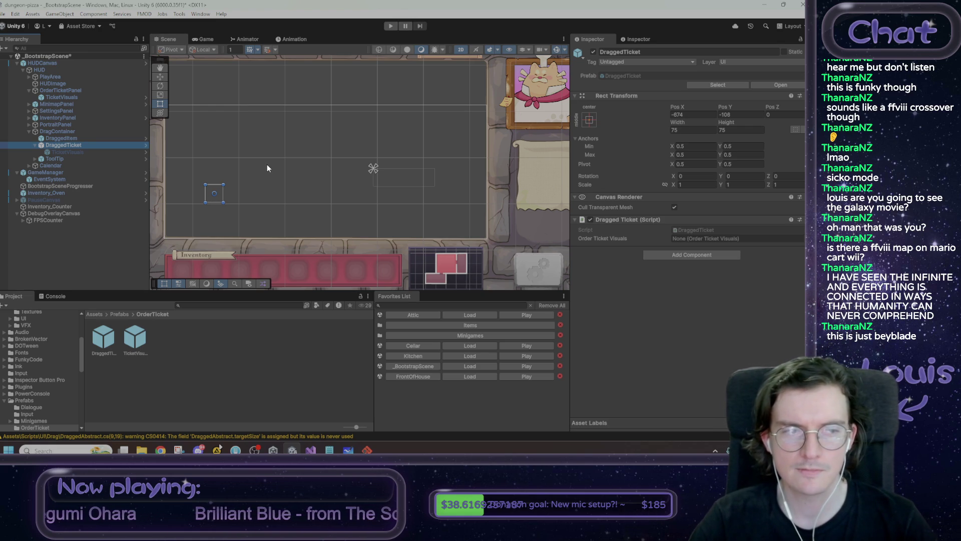
{"action": "left_click_drag", "start_coordinate": [296, 152], "coordinate": [295, 180]}
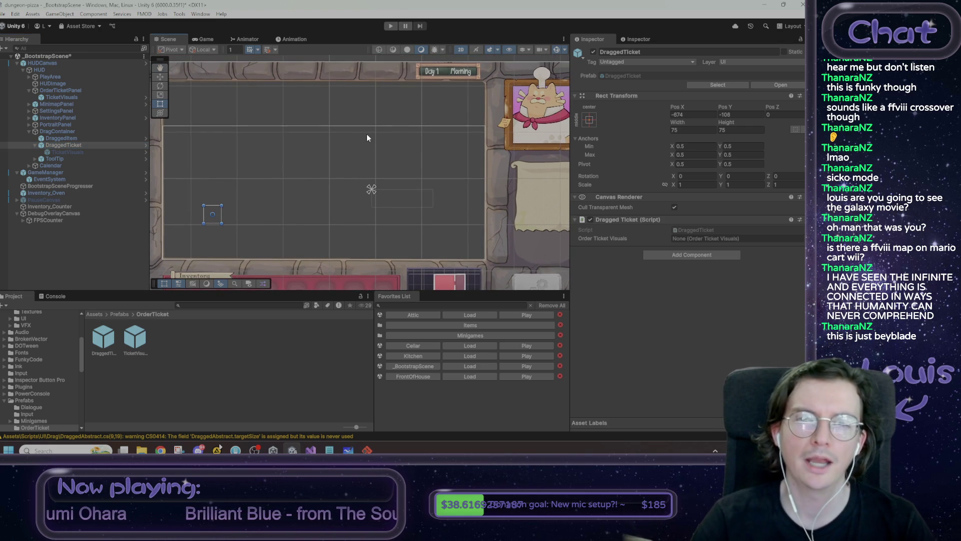
{"action": "left_click_drag", "start_coordinate": [367, 138], "coordinate": [383, 144]}
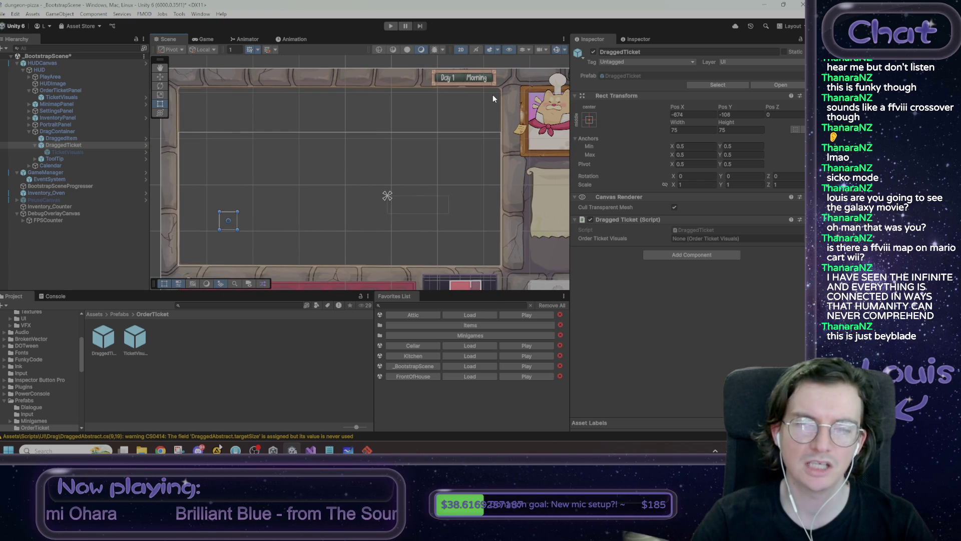